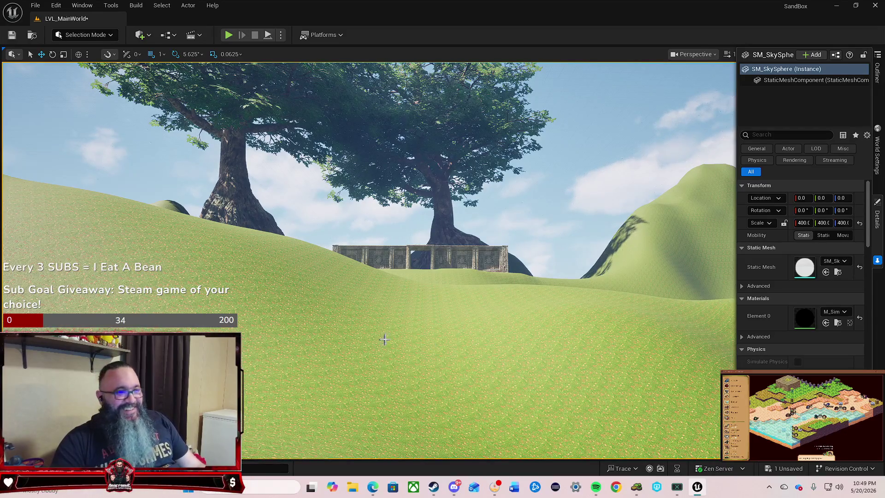
Move the view in toward the carved ruin wall and see the enclosure diagonally.
{"action": "mouse_move", "coordinate": [395, 327]}
{"action": "left_mouse_down"}
{"action": "mouse_move", "coordinate": [434, 322]}
{"action": "mouse_move", "coordinate": [440, 284]}
{"action": "mouse_move", "coordinate": [441, 313]}
{"action": "mouse_move", "coordinate": [376, 313]}
{"action": "mouse_move", "coordinate": [363, 239]}
{"action": "left_mouse_up"}
{"action": "left_click_drag", "start_coordinate": [468, 167], "coordinate": [467, 165]}
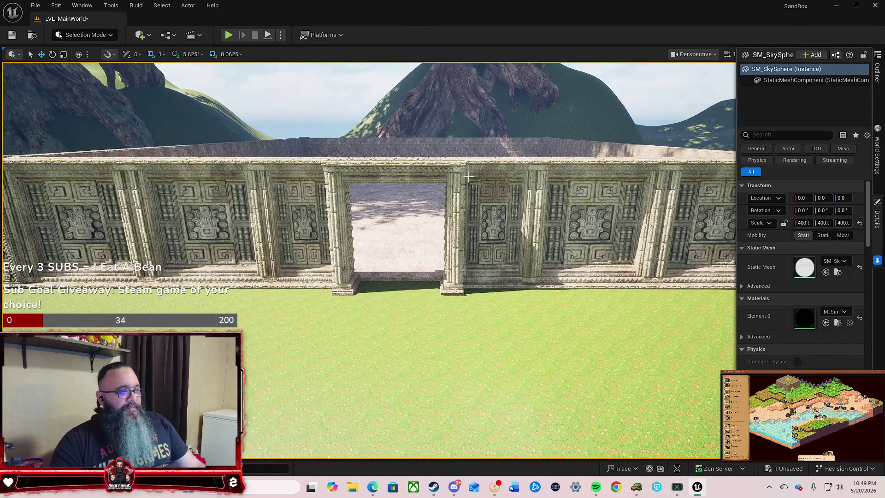
{"action": "left_click_drag", "start_coordinate": [409, 301], "coordinate": [399, 311]}
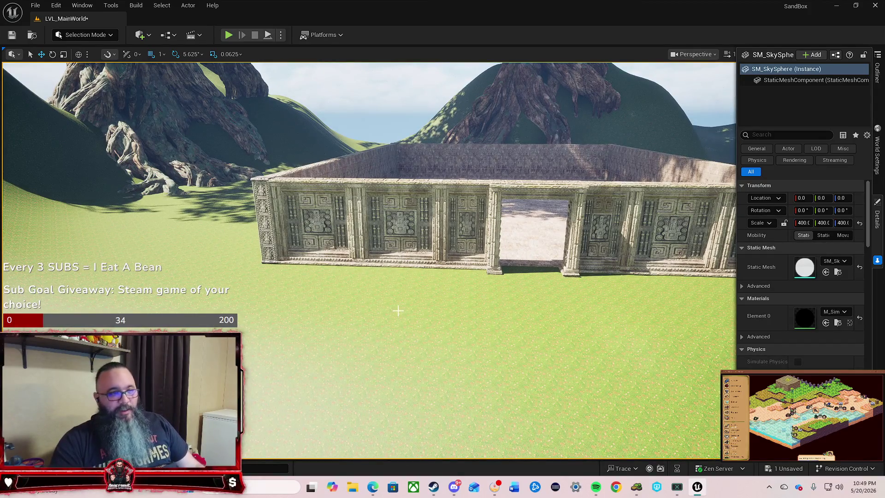
{"action": "mouse_move", "coordinate": [404, 308]}
{"action": "left_mouse_down"}
{"action": "mouse_move", "coordinate": [350, 294]}
{"action": "mouse_move", "coordinate": [366, 165]}
{"action": "left_mouse_up"}
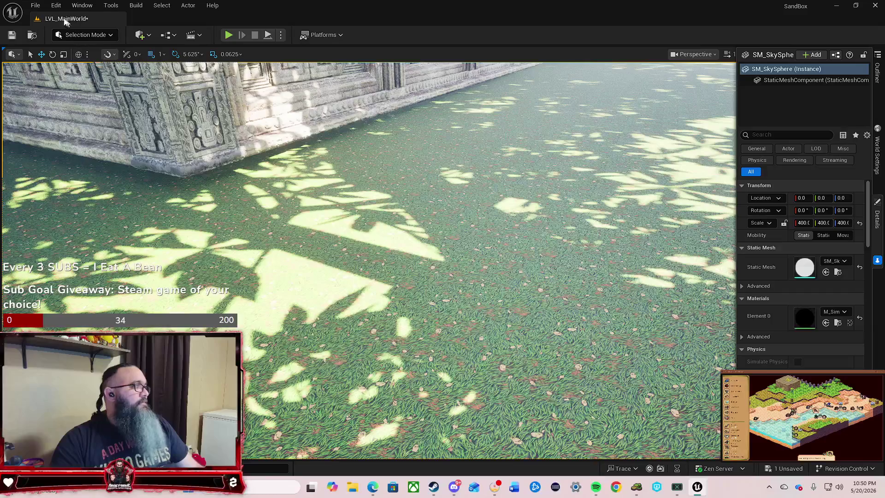
Switch the editor to Landscape mode and pick the Sculpt brush.
{"action": "left_click", "coordinate": [105, 37]}
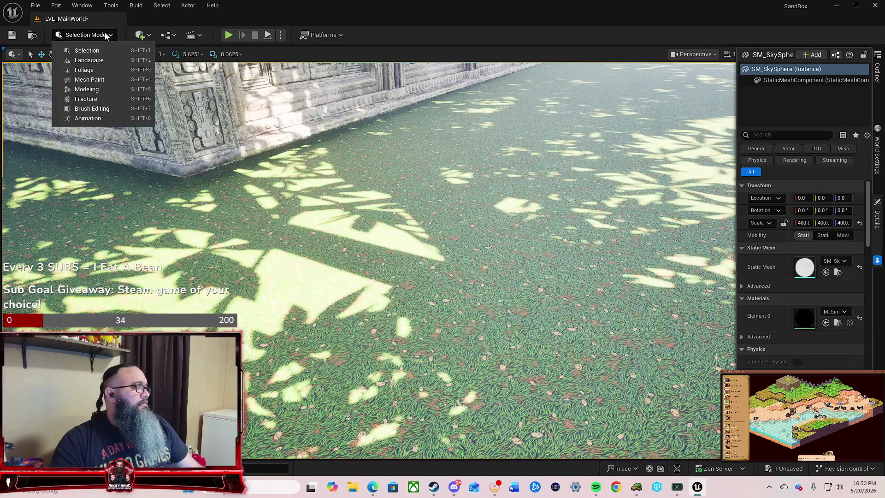
{"action": "left_click", "coordinate": [102, 61]}
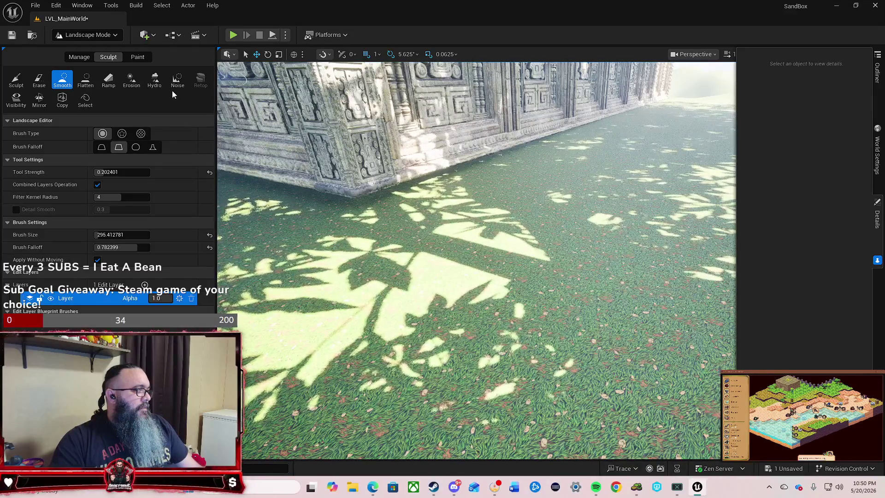
{"action": "left_click", "coordinate": [18, 87]}
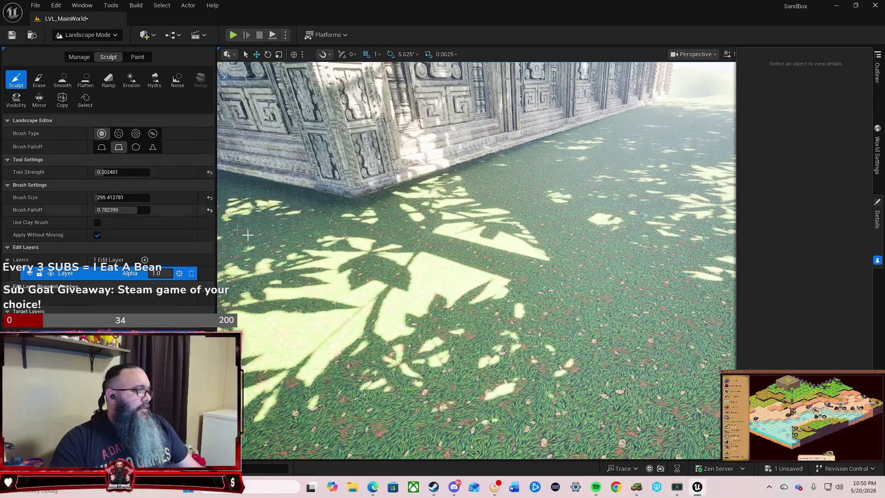
Fly along the temple wall inspecting its base and top, then select the Smooth tool.
{"action": "key", "text": "a"}
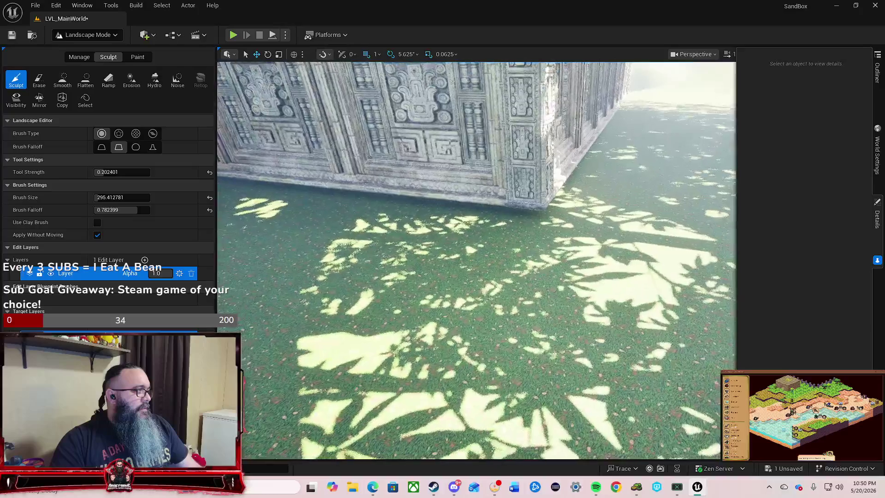
{"action": "key", "text": "d"}
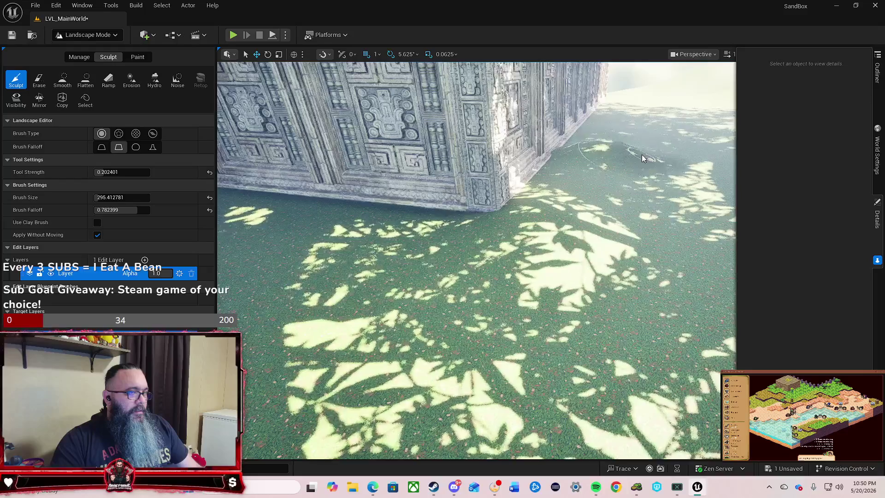
{"action": "key", "text": "w"}
{"action": "key", "text": "s"}
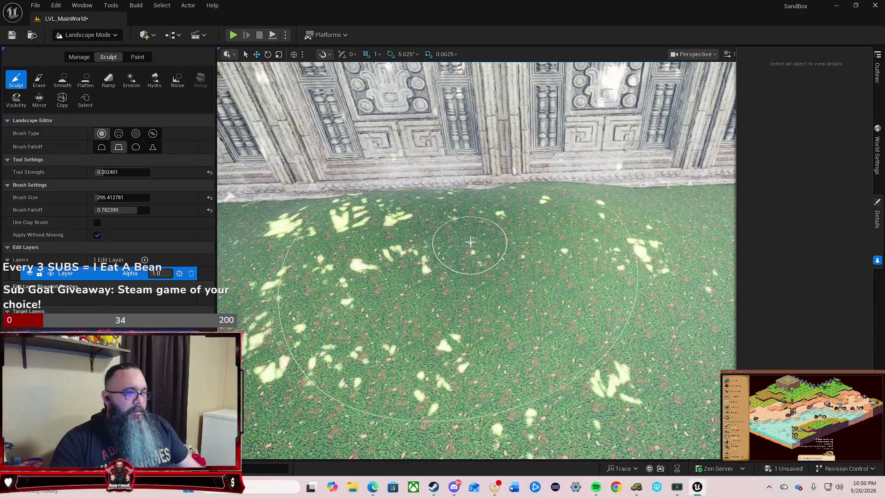
{"action": "key", "text": "a"}
{"action": "key", "text": "s"}
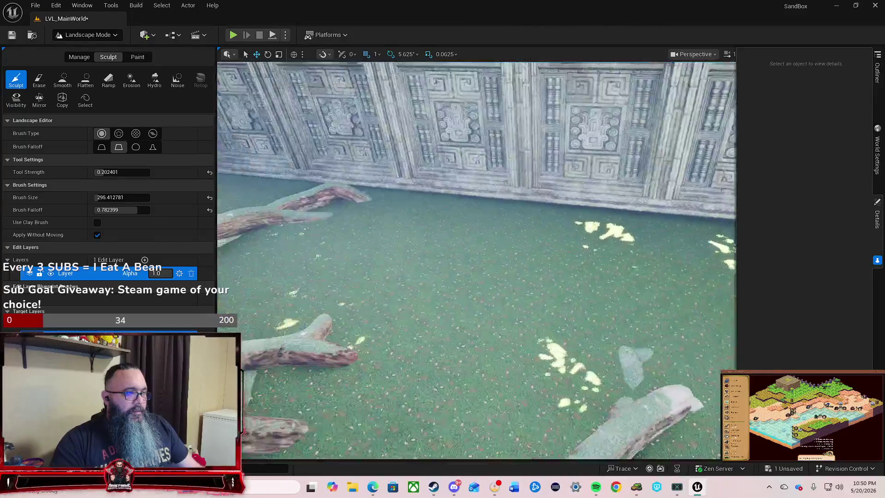
{"action": "key", "text": "w"}
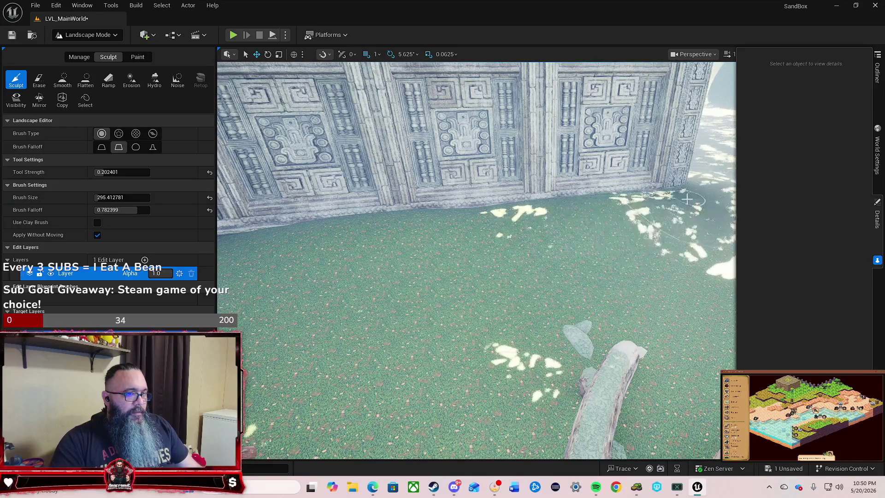
{"action": "key", "text": "s"}
{"action": "key", "text": "a"}
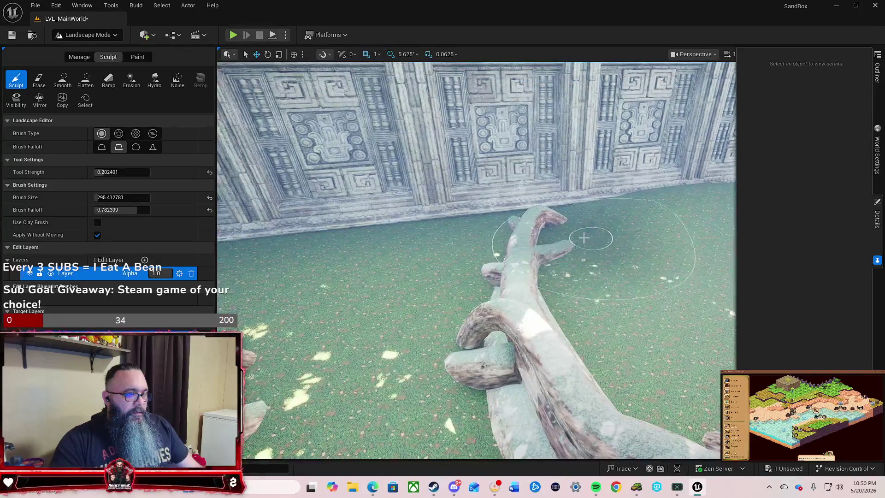
{"action": "key", "text": "a"}
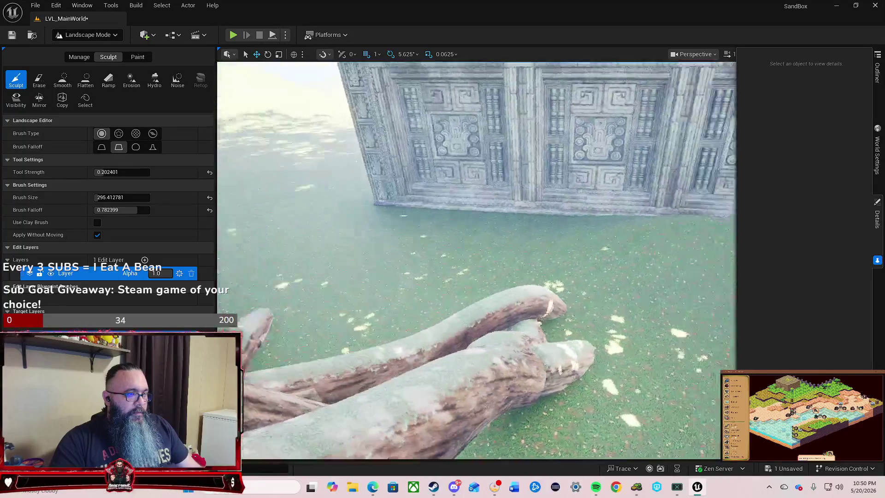
{"action": "key", "text": "s"}
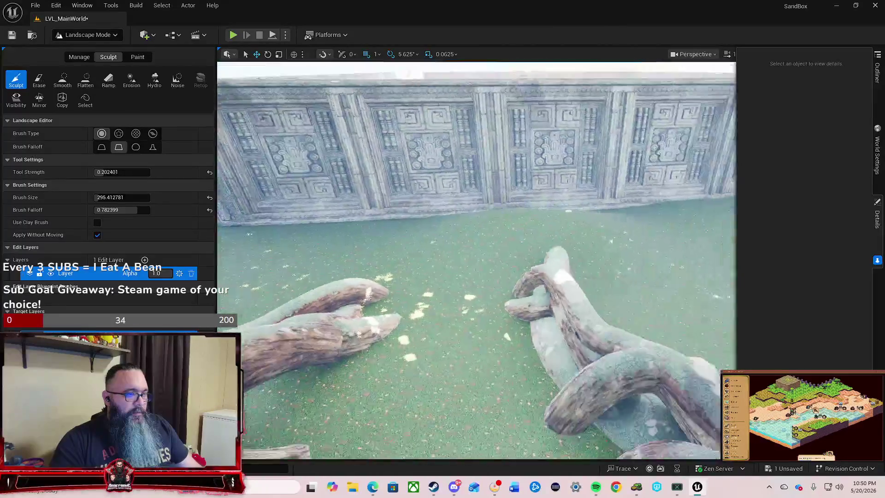
{"action": "key", "text": "w"}
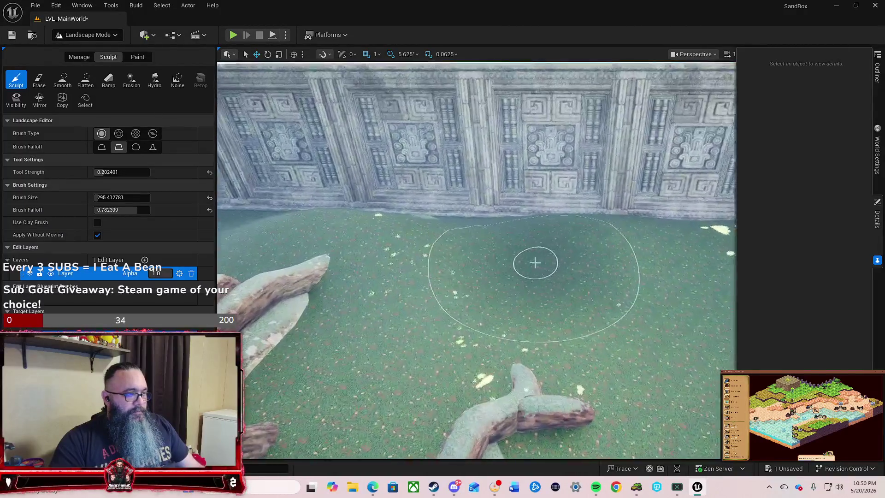
{"action": "key", "text": "e"}
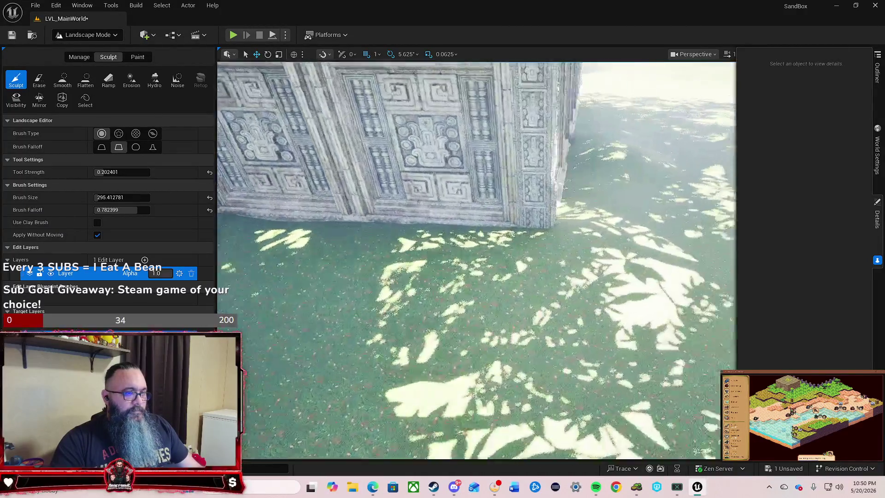
{"action": "key", "text": "w"}
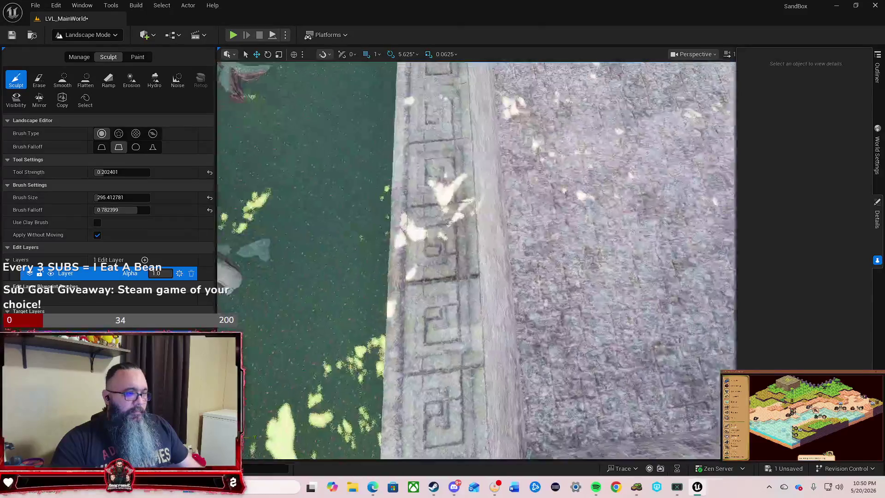
{"action": "key", "text": "q"}
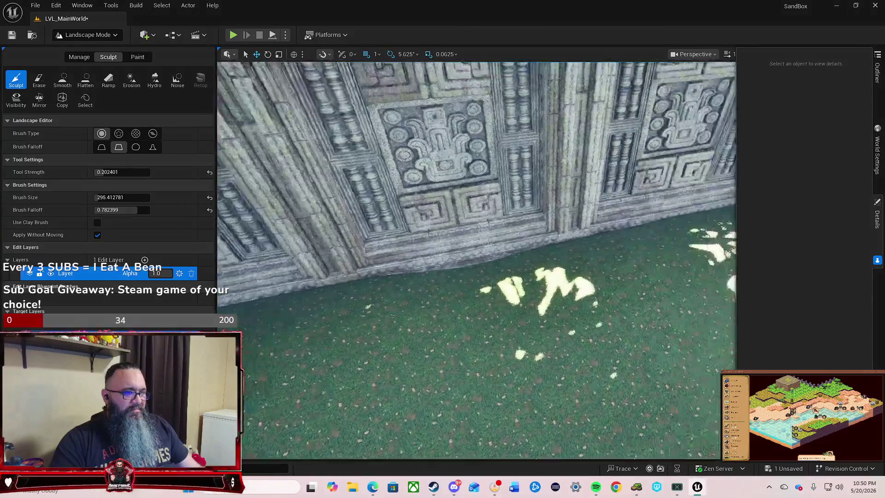
{"action": "key", "text": "e"}
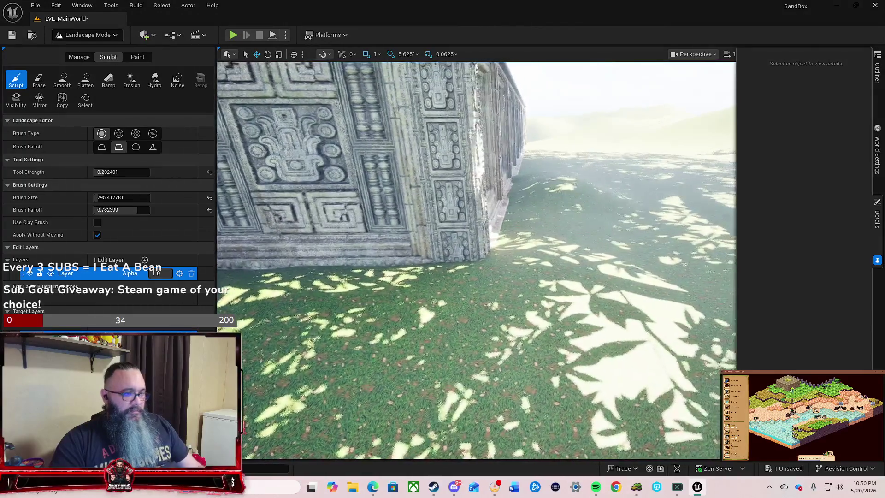
{"action": "key", "text": "s"}
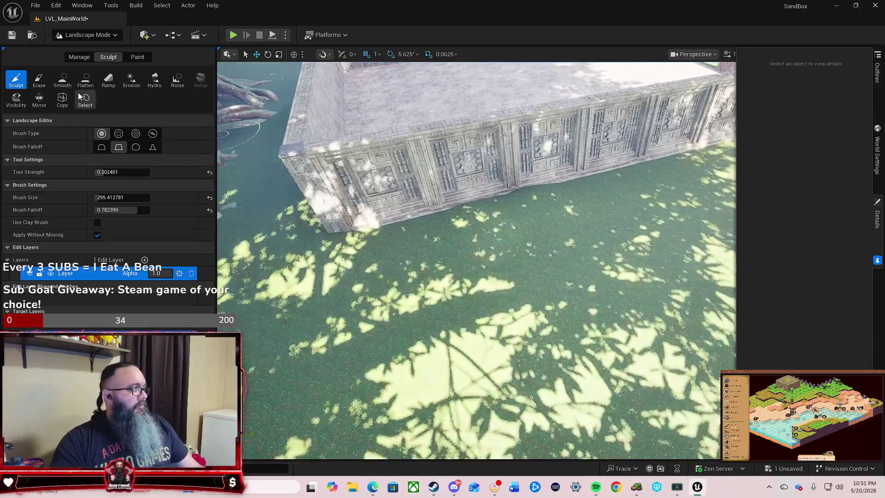
{"action": "left_click", "coordinate": [62, 80]}
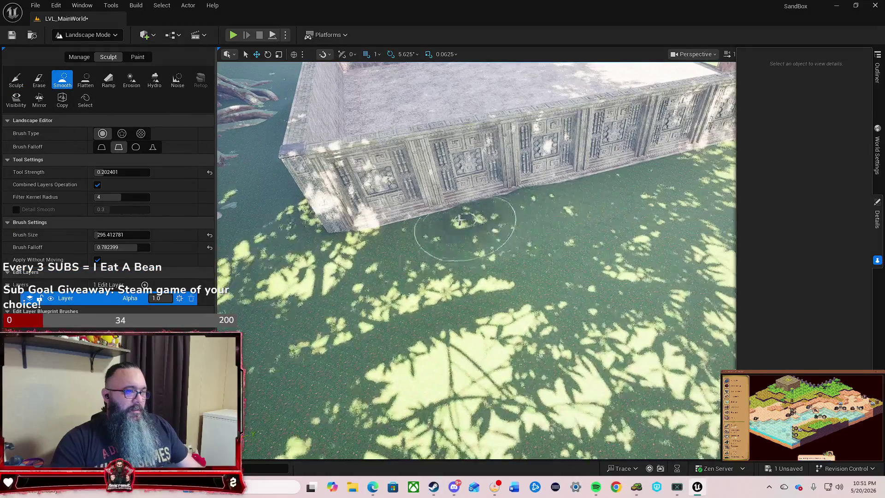
{"action": "key", "text": "a"}
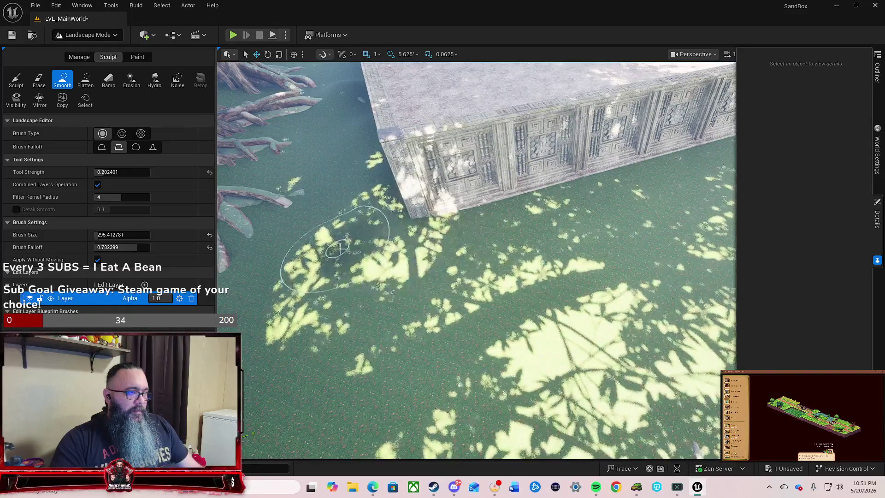
{"action": "key", "text": "w"}
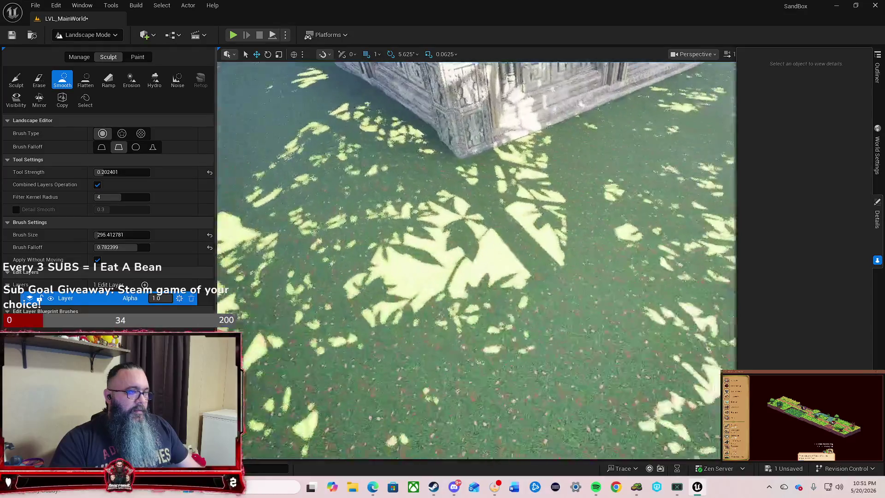
{"action": "key", "text": "w"}
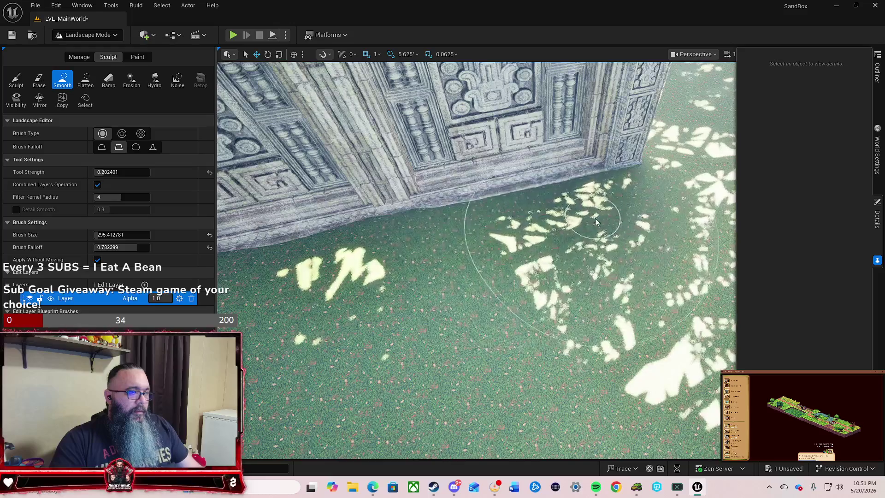
{"action": "key", "text": "w"}
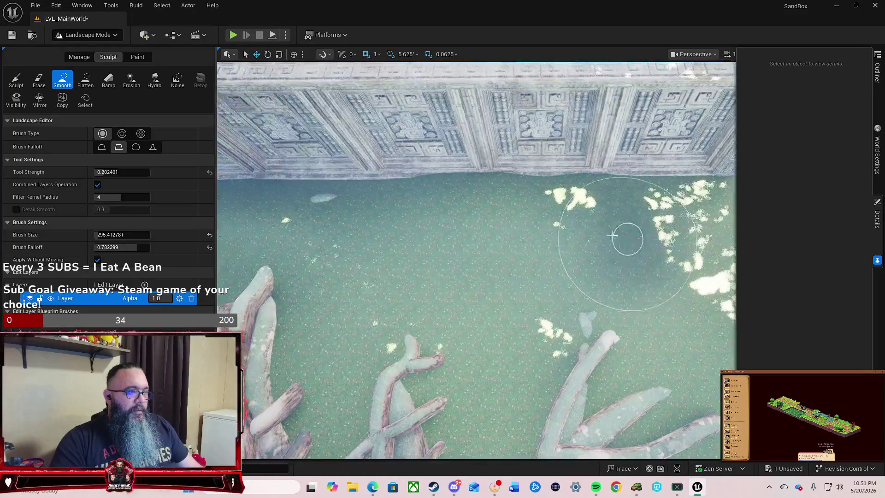
{"action": "key", "text": "w"}
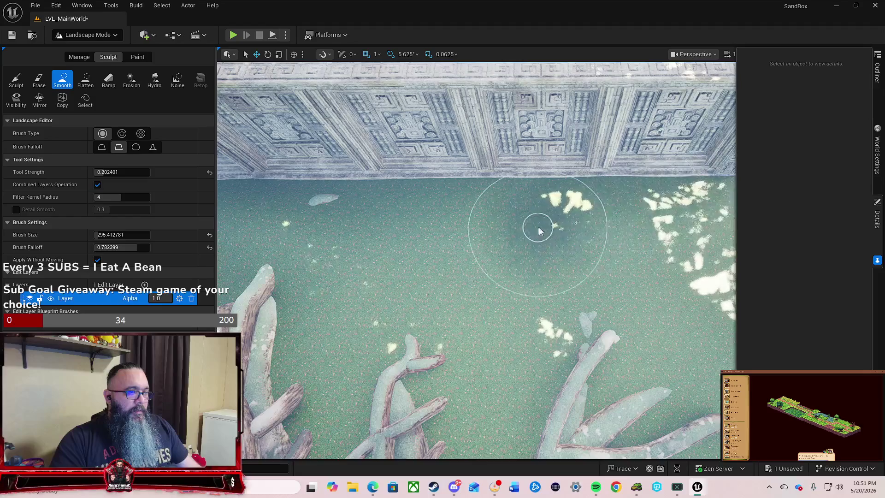
{"action": "key", "text": "s"}
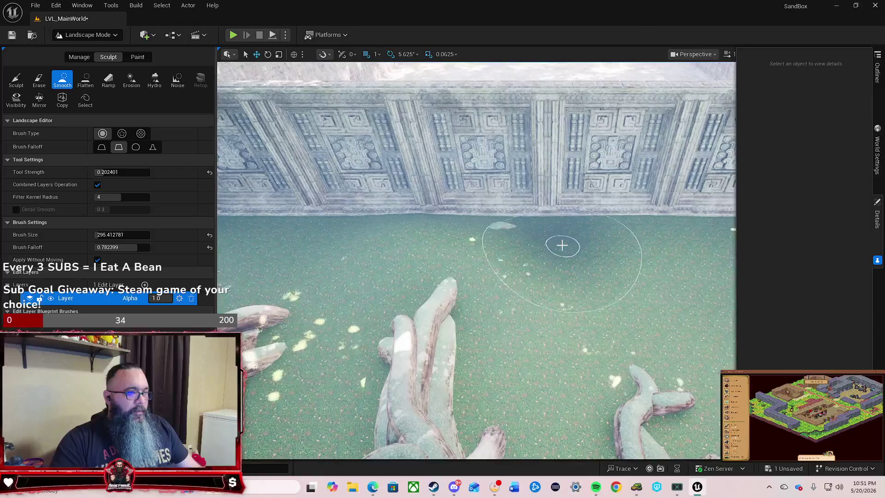
{"action": "key", "text": "w"}
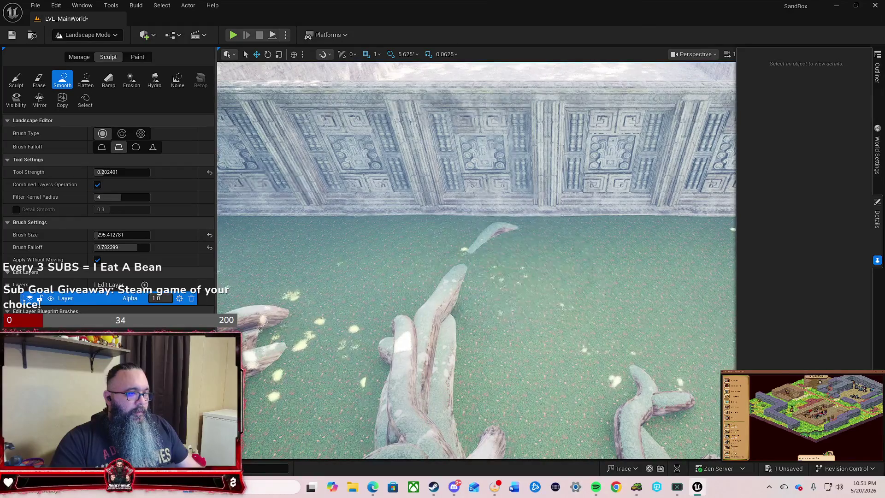
{"action": "key", "text": "s"}
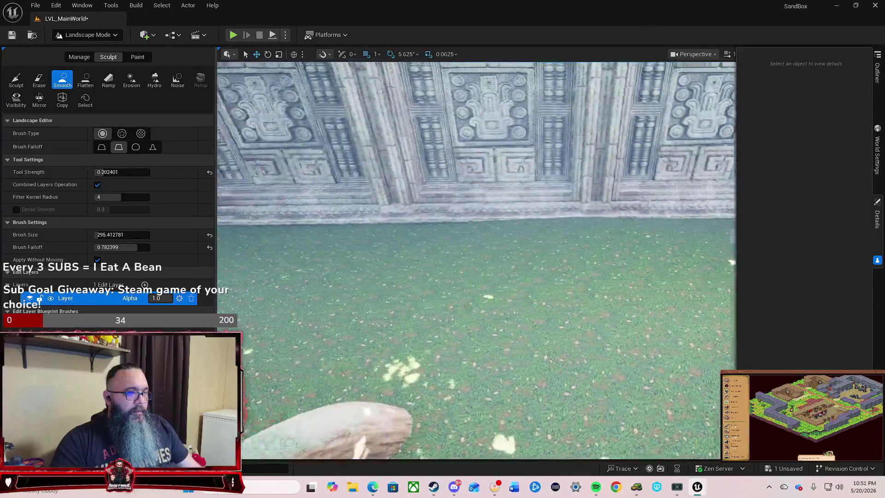
{"action": "key", "text": "a"}
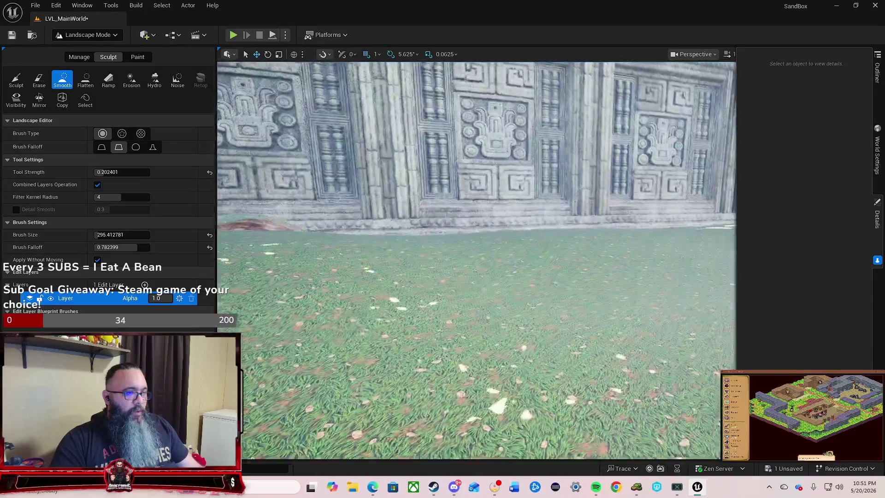
{"action": "key", "text": "a"}
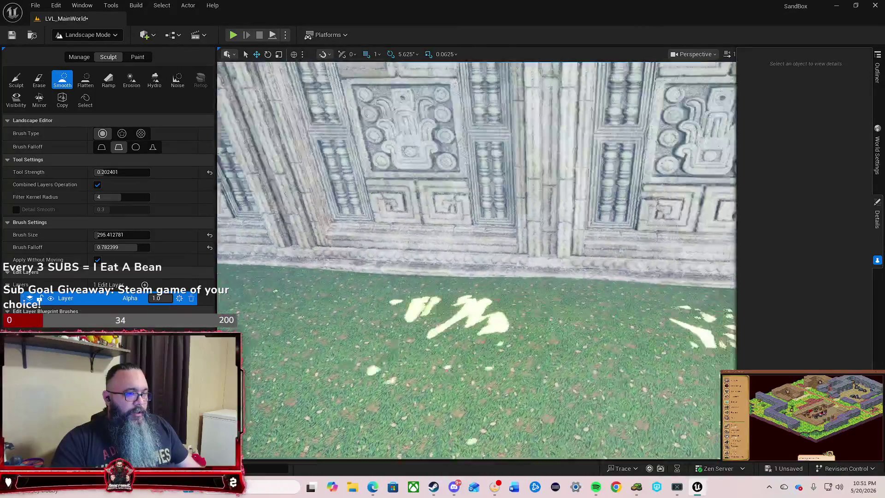
{"action": "key", "text": "s"}
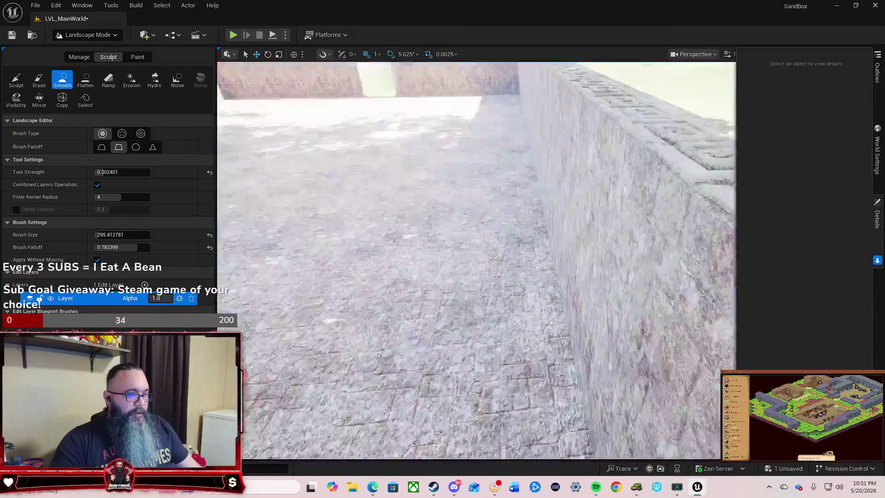
{"action": "key", "text": "w"}
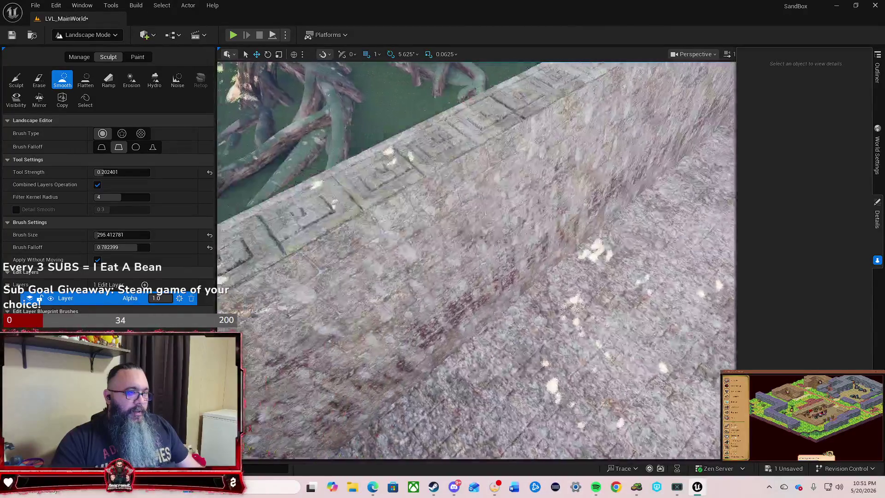
{"action": "key", "text": "a"}
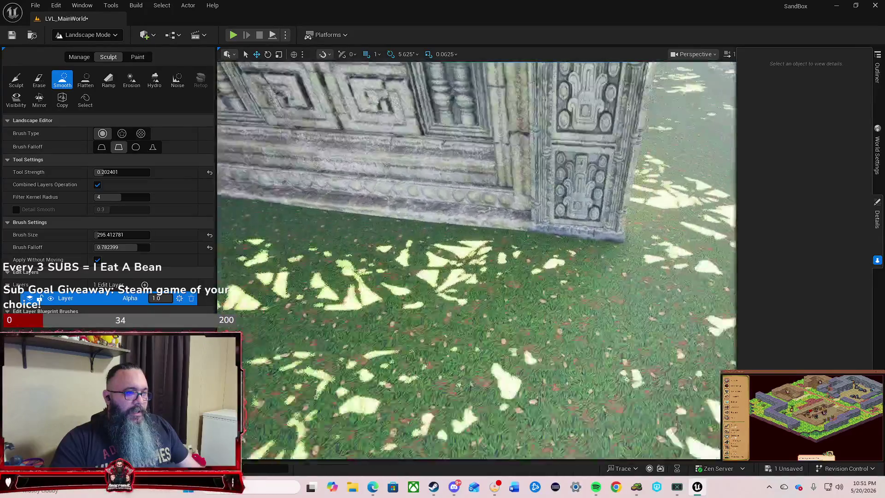
{"action": "key", "text": "w"}
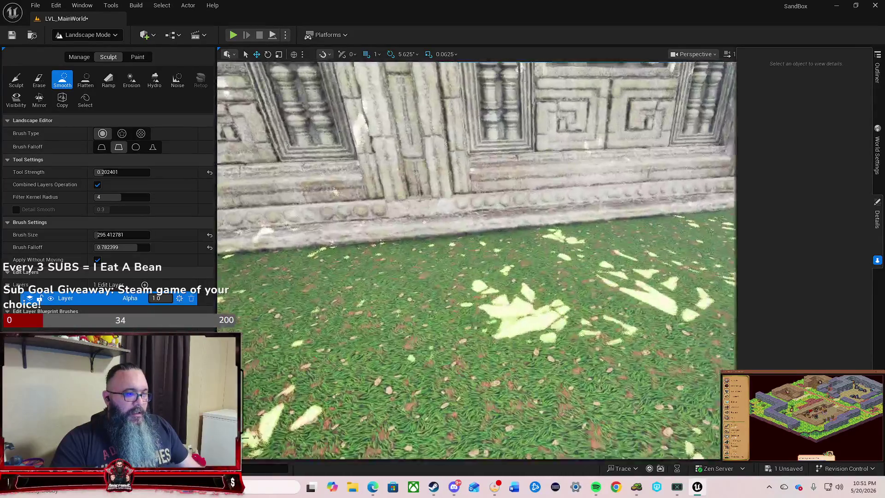
{"action": "key", "text": "s"}
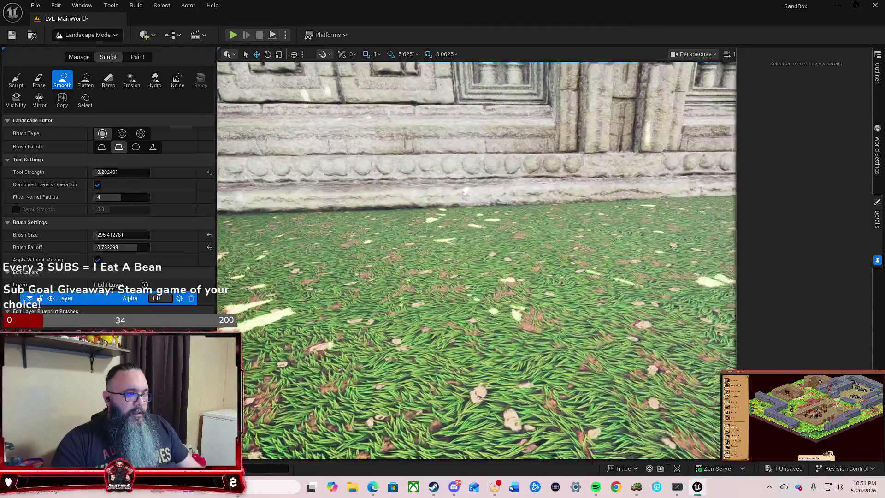
{"action": "key", "text": "w"}
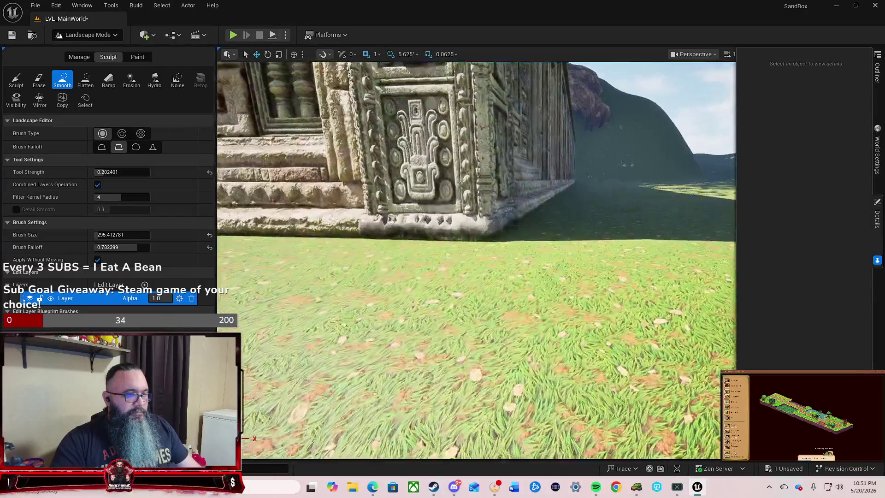
{"action": "key", "text": "s"}
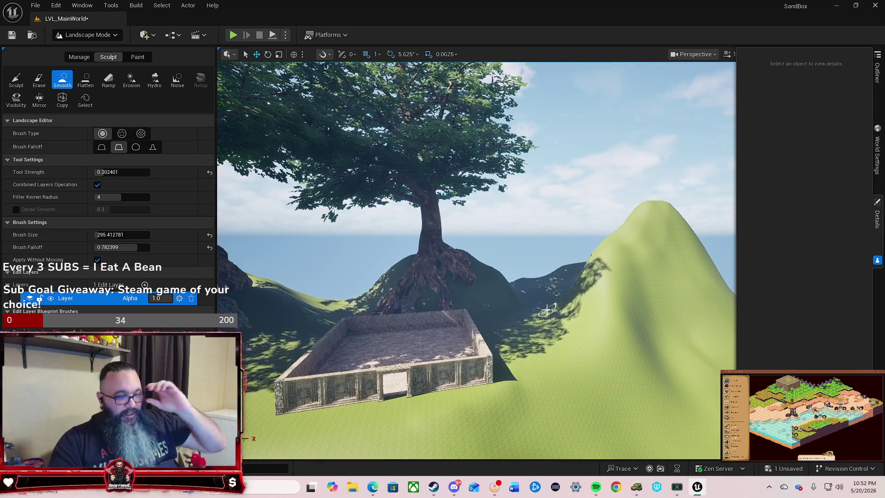
{"action": "scroll", "coordinate": [548, 320], "scroll_direction": "up", "scroll_amount": 5}
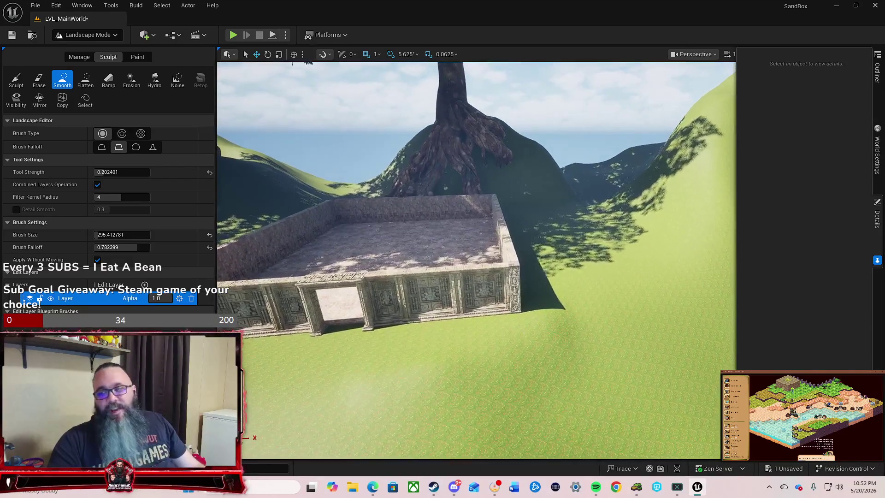
{"action": "right_click", "coordinate": [558, 308]}
{"action": "left_click", "coordinate": [540, 366]}
{"action": "mouse_move", "coordinate": [587, 323]}
{"action": "left_mouse_down"}
{"action": "mouse_move", "coordinate": [516, 230]}
{"action": "mouse_move", "coordinate": [457, 120]}
{"action": "left_mouse_up"}
{"action": "left_click", "coordinate": [449, 101]}
{"action": "mouse_move", "coordinate": [549, 220]}
{"action": "left_mouse_down"}
{"action": "mouse_move", "coordinate": [523, 217]}
{"action": "mouse_move", "coordinate": [558, 217]}
{"action": "mouse_move", "coordinate": [574, 230]}
{"action": "mouse_move", "coordinate": [606, 220]}
{"action": "mouse_move", "coordinate": [480, 238]}
{"action": "mouse_move", "coordinate": [521, 237]}
{"action": "mouse_move", "coordinate": [493, 235]}
{"action": "mouse_move", "coordinate": [535, 221]}
{"action": "mouse_move", "coordinate": [512, 222]}
{"action": "mouse_move", "coordinate": [548, 221]}
{"action": "left_mouse_up"}
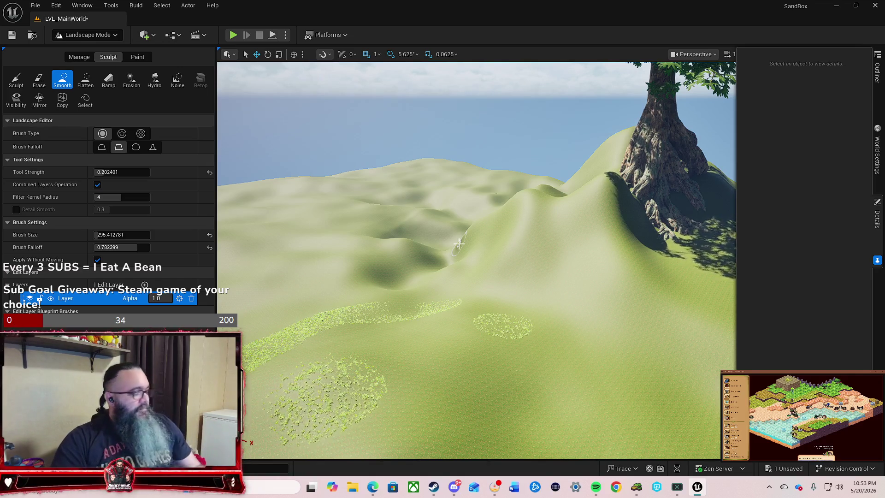
{"action": "mouse_move", "coordinate": [458, 244]}
{"action": "left_mouse_down"}
{"action": "mouse_move", "coordinate": [403, 256]}
{"action": "mouse_move", "coordinate": [450, 256]}
{"action": "mouse_move", "coordinate": [422, 256]}
{"action": "mouse_move", "coordinate": [517, 215]}
{"action": "left_mouse_up"}
{"action": "mouse_move", "coordinate": [477, 315]}
{"action": "left_mouse_down"}
{"action": "mouse_move", "coordinate": [456, 309]}
{"action": "mouse_move", "coordinate": [486, 309]}
{"action": "mouse_move", "coordinate": [443, 305]}
{"action": "mouse_move", "coordinate": [509, 312]}
{"action": "left_mouse_up"}
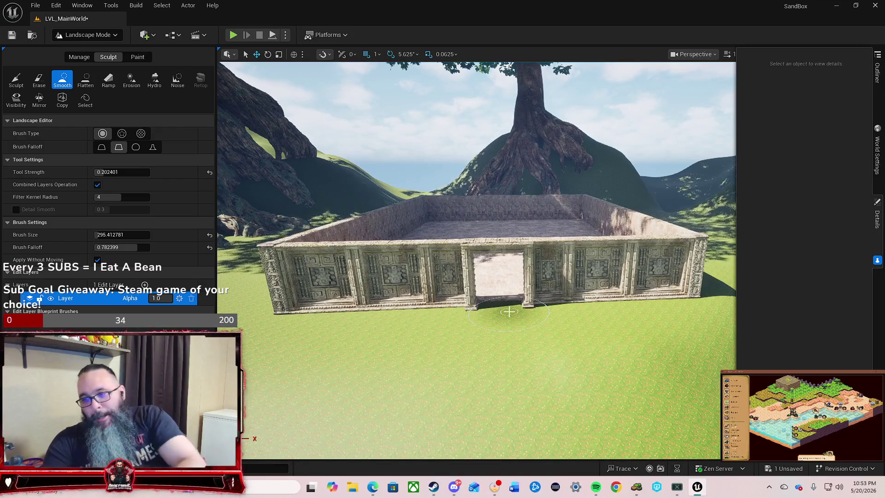
{"action": "key", "text": "d"}
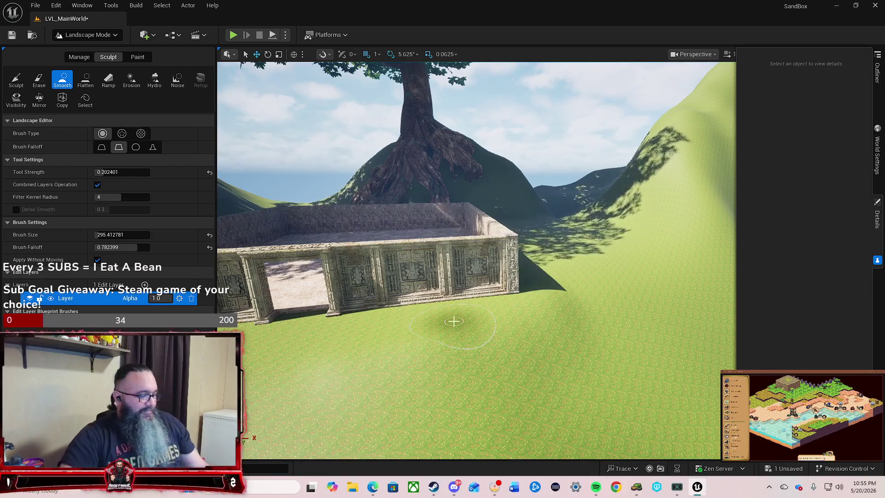
Circle the ruin past its front, corners and end walls, then open the editor mode list.
{"action": "key", "text": "w"}
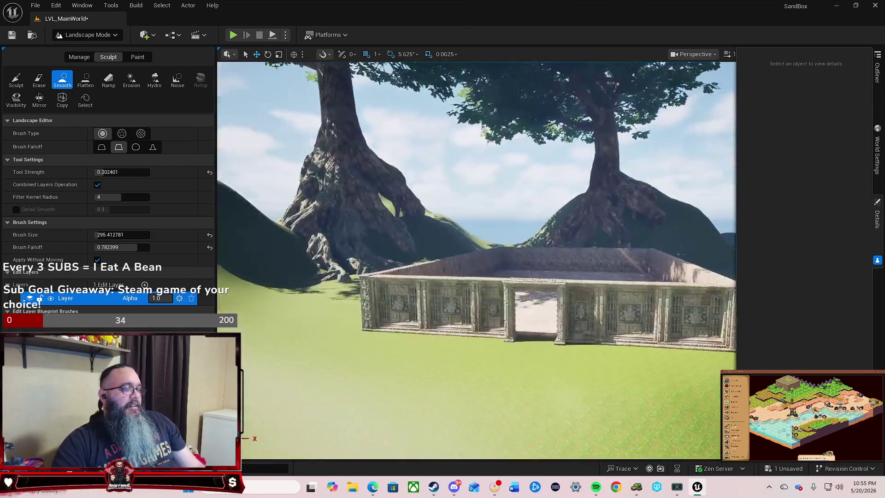
{"action": "key", "text": "w"}
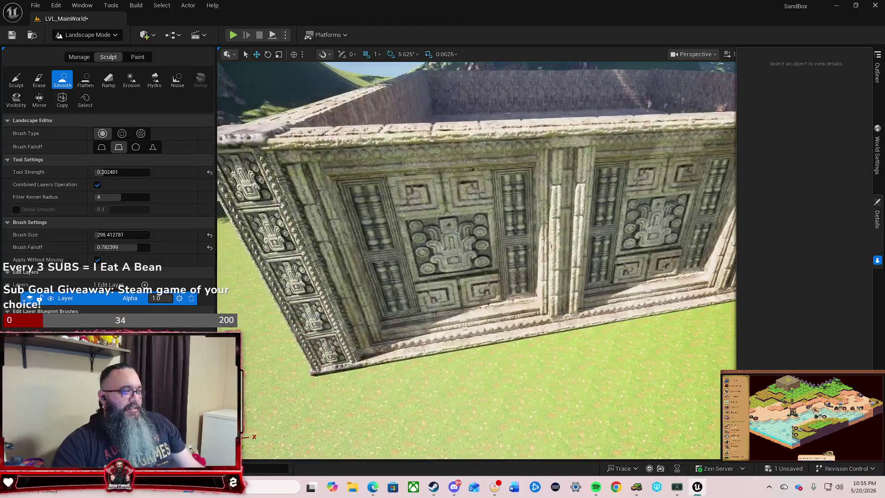
{"action": "key", "text": "w"}
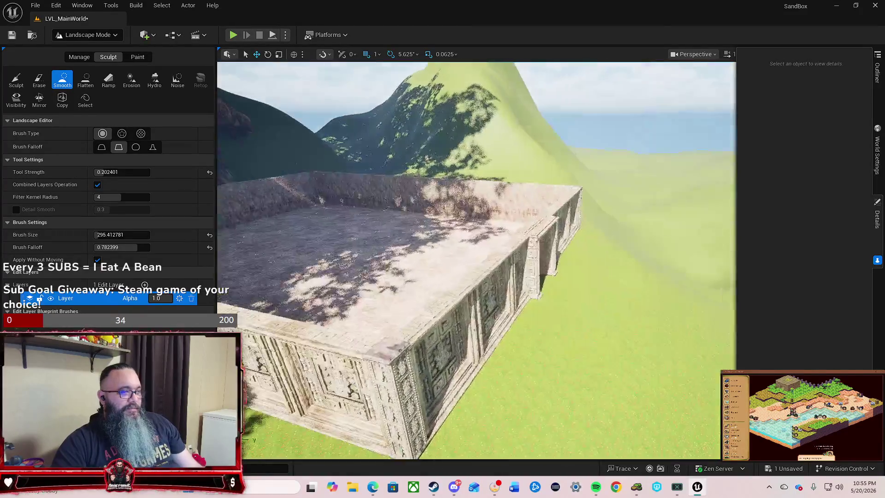
{"action": "key", "text": "s"}
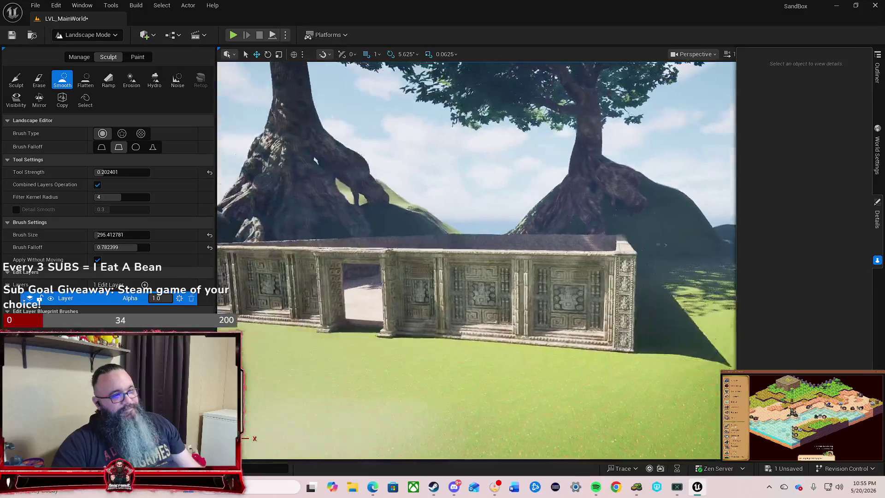
{"action": "key", "text": "a"}
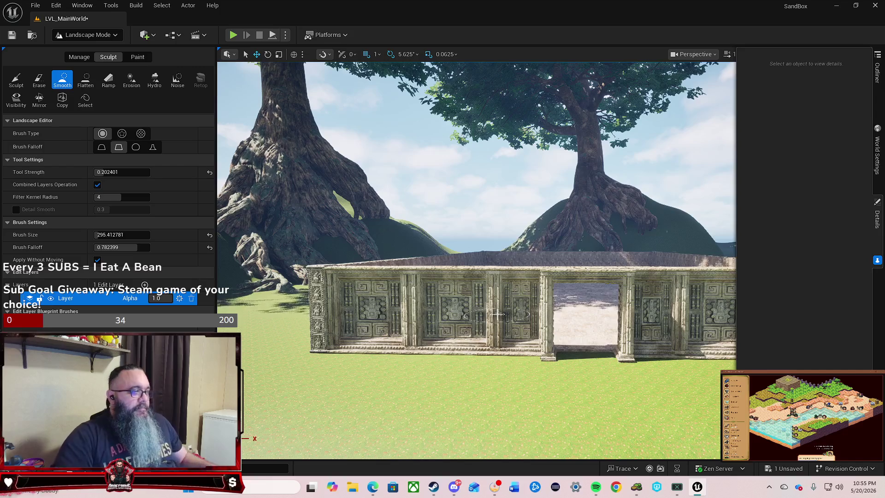
{"action": "key", "text": "a"}
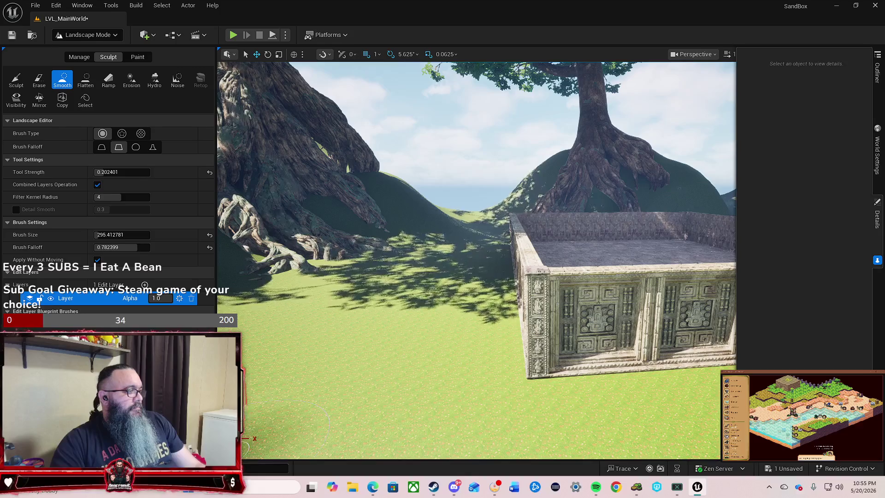
{"action": "left_click", "coordinate": [95, 35]}
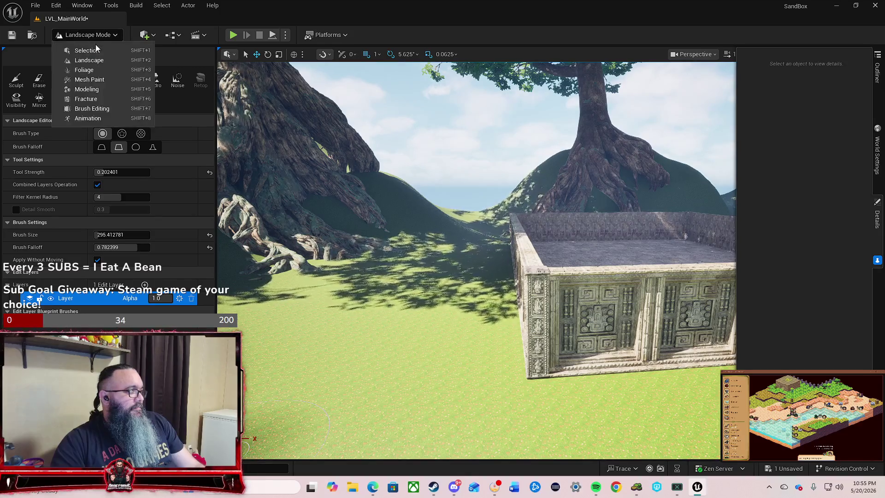
Switch to Selection Mode, survey the whole enclosure, and open the AncientTempleRuins assets.
{"action": "left_click", "coordinate": [95, 44]}
{"action": "key", "text": "d"}
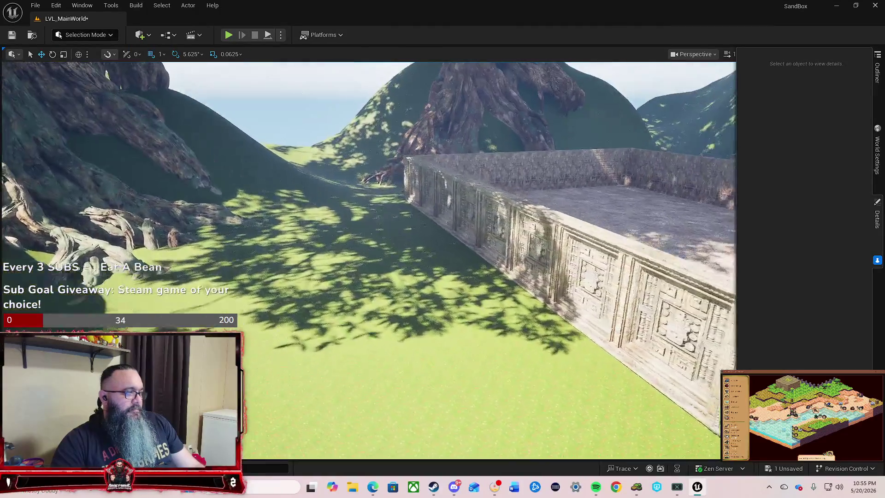
{"action": "key", "text": "d"}
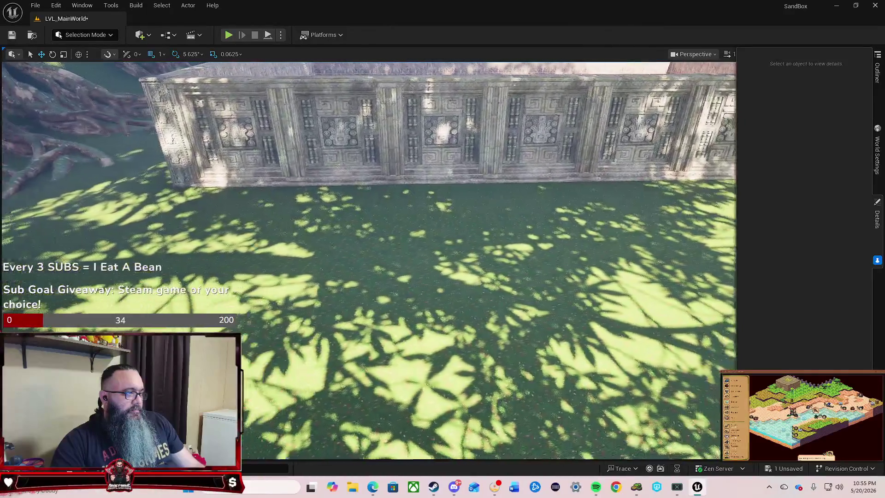
{"action": "key", "text": "w"}
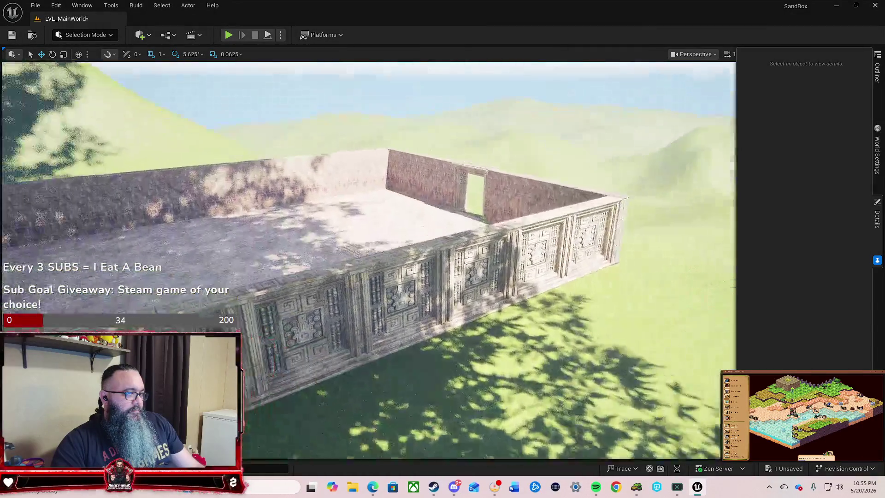
{"action": "key", "text": "s"}
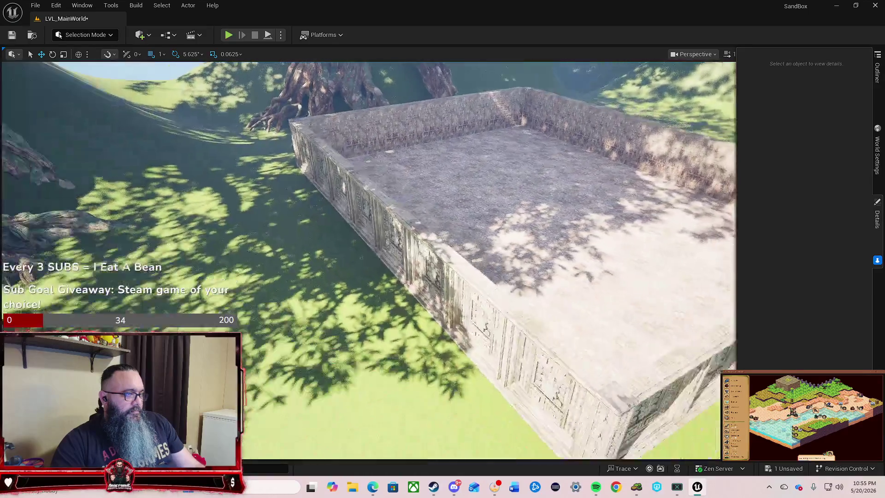
{"action": "key", "text": "d"}
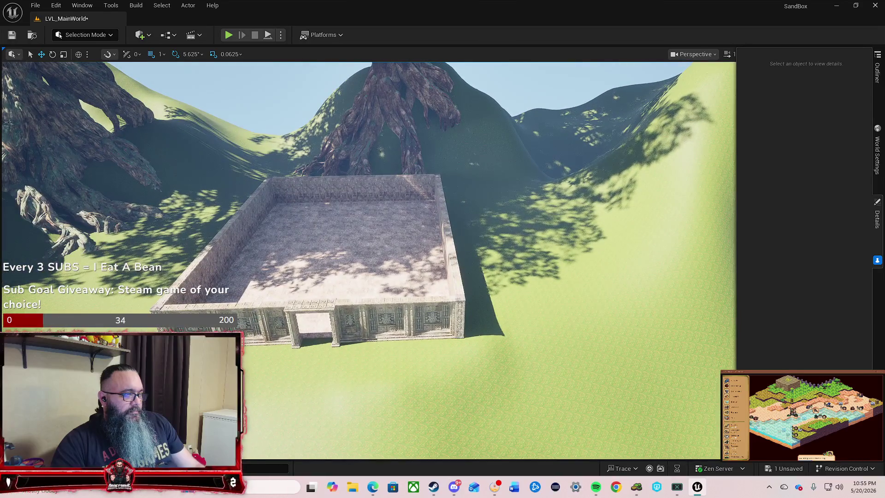
{"action": "key", "text": "d"}
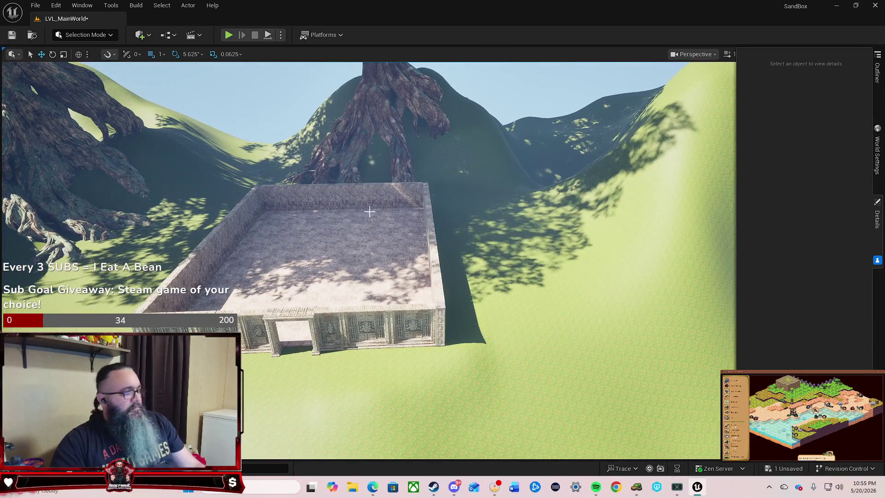
{"action": "key", "text": "ctrl+space"}
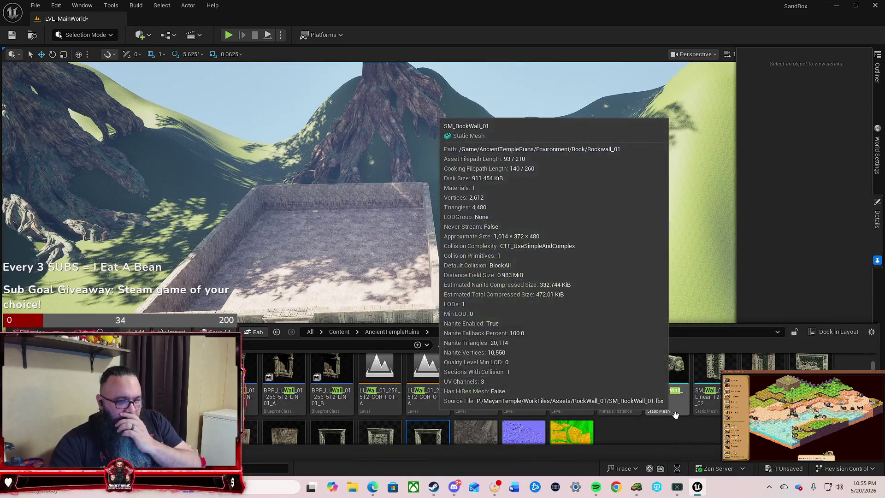
Filter the asset library by 'round' to list the round stair meshes.
{"action": "scroll", "coordinate": [675, 416], "scroll_direction": "up", "scroll_amount": 1}
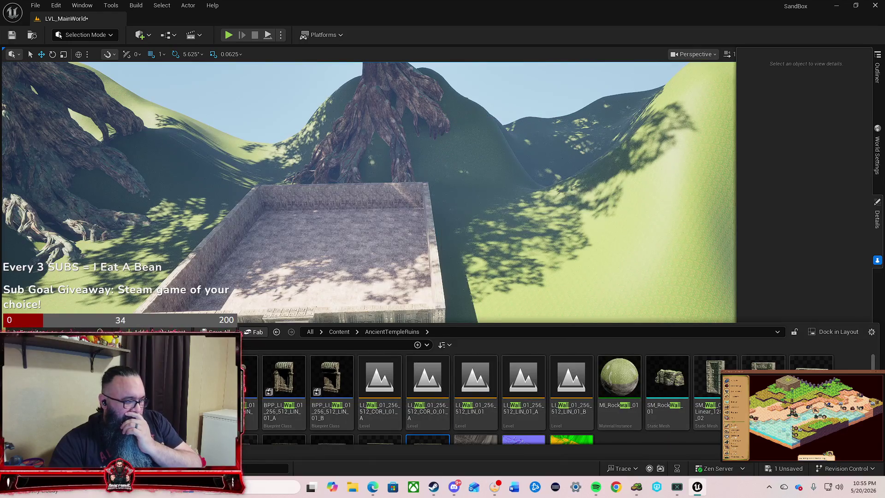
{"action": "key", "text": "ctrl+a"}
{"action": "type", "text": "round"}
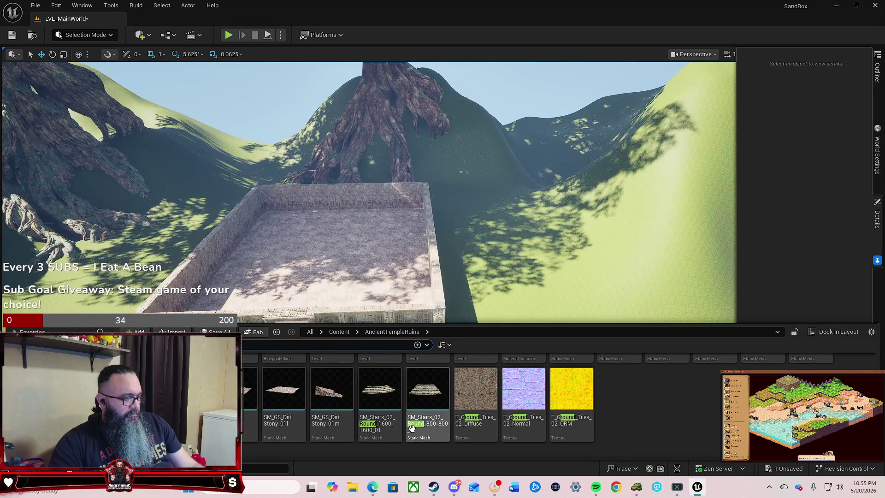
{"action": "mouse_move", "coordinate": [414, 425]}
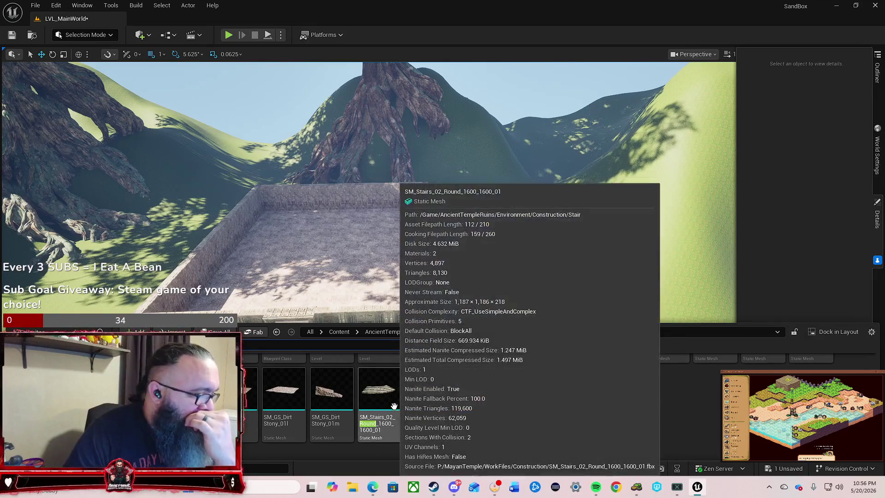
{"action": "scroll", "coordinate": [413, 415], "scroll_direction": "up", "scroll_amount": 3}
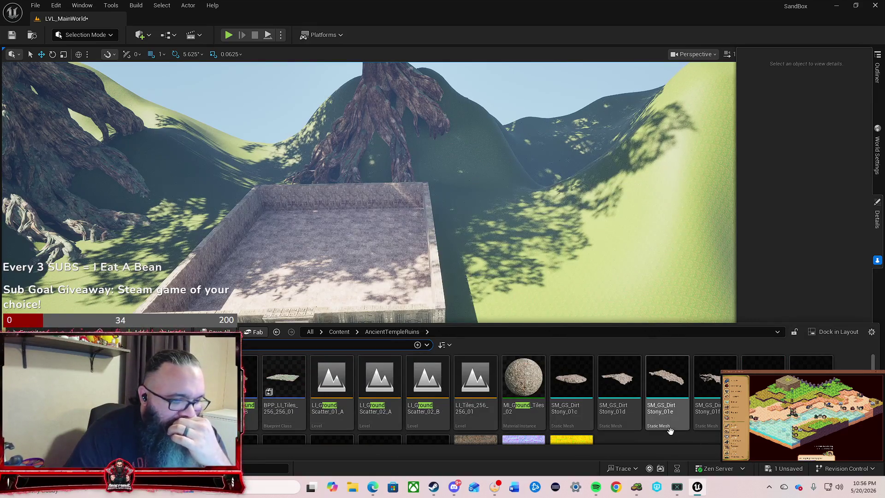
{"action": "scroll", "coordinate": [637, 417], "scroll_direction": "down", "scroll_amount": 1}
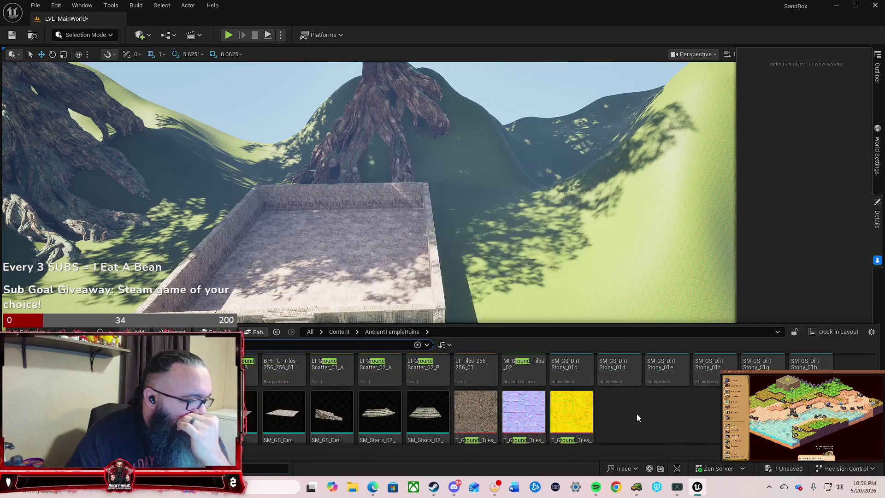
{"action": "mouse_move", "coordinate": [388, 411]}
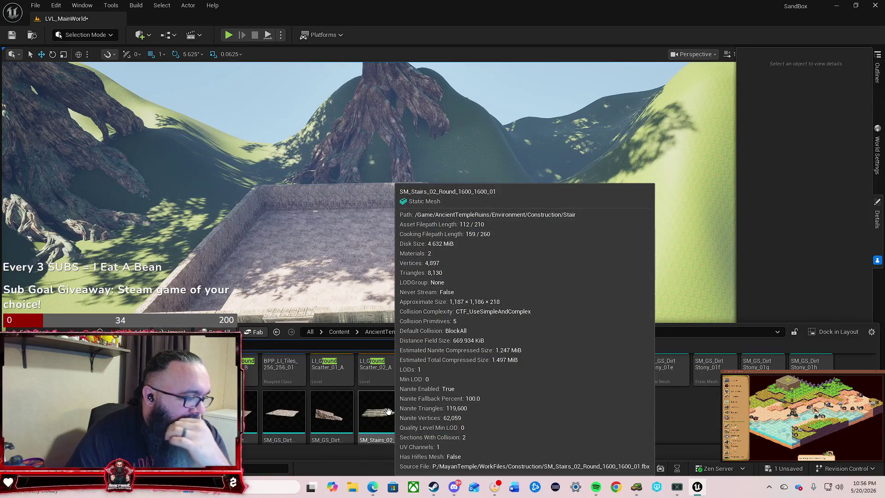
Fly the view to the enclosure doorway and pick out SM_Stairs_02_Round_800_800_01.
{"action": "mouse_move", "coordinate": [387, 259]}
{"action": "left_mouse_down"}
{"action": "mouse_move", "coordinate": [406, 231]}
{"action": "mouse_move", "coordinate": [401, 249]}
{"action": "left_mouse_up"}
{"action": "mouse_move", "coordinate": [314, 333]}
{"action": "left_mouse_down"}
{"action": "mouse_move", "coordinate": [315, 304]}
{"action": "mouse_move", "coordinate": [314, 333]}
{"action": "left_mouse_up"}
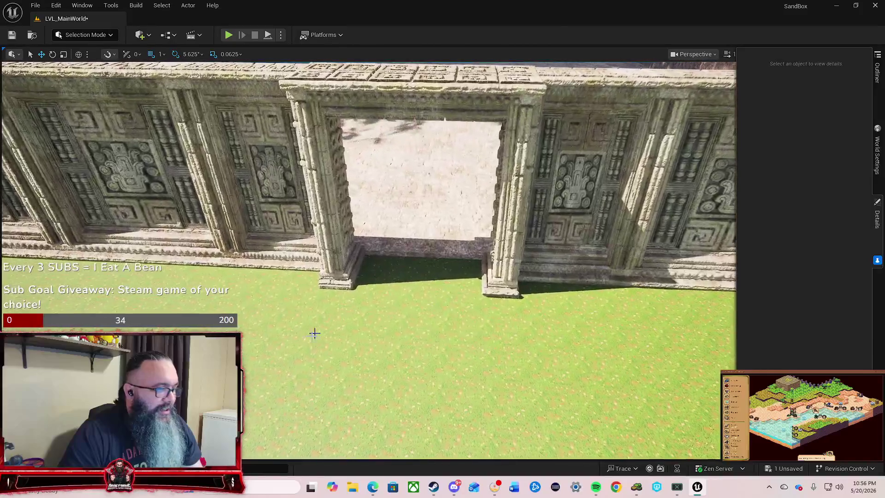
{"action": "key", "text": "ctrl+space"}
{"action": "mouse_move", "coordinate": [381, 415]}
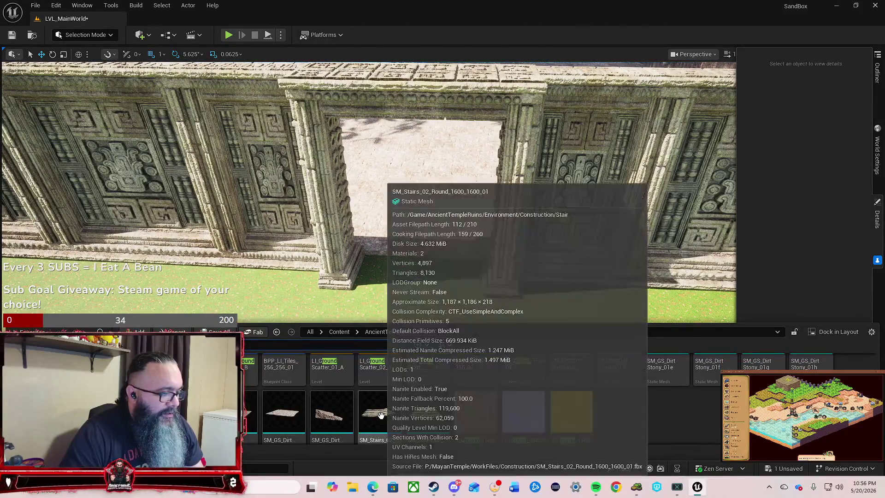
{"action": "mouse_move", "coordinate": [427, 410]}
{"action": "left_mouse_down"}
{"action": "mouse_move", "coordinate": [425, 313]}
{"action": "mouse_move", "coordinate": [407, 334]}
{"action": "mouse_move", "coordinate": [406, 258]}
{"action": "mouse_move", "coordinate": [378, 237]}
{"action": "mouse_move", "coordinate": [378, 314]}
{"action": "mouse_move", "coordinate": [458, 358]}
{"action": "left_mouse_up"}
{"action": "key", "text": "ctrl+space"}
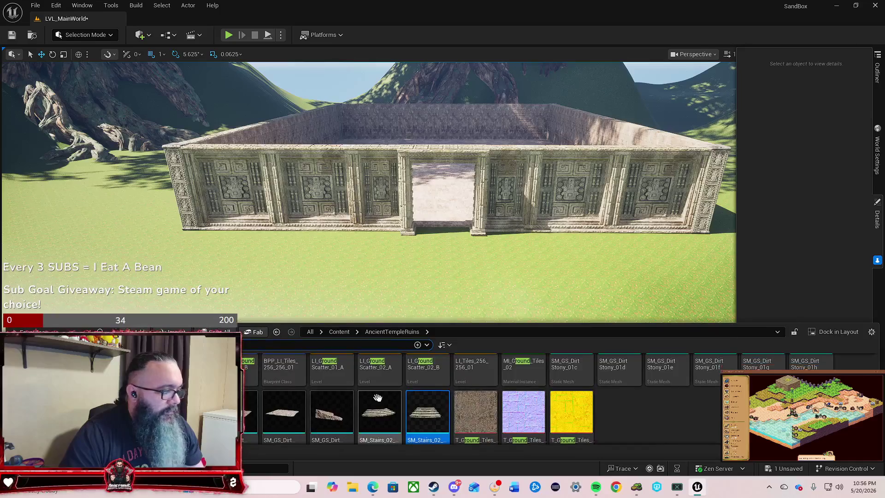
Place SM_Stairs_02_Round_800_800_01 on the grass before the wall, rotated 22.5°.
{"action": "left_click_drag", "start_coordinate": [378, 397], "coordinate": [442, 273]}
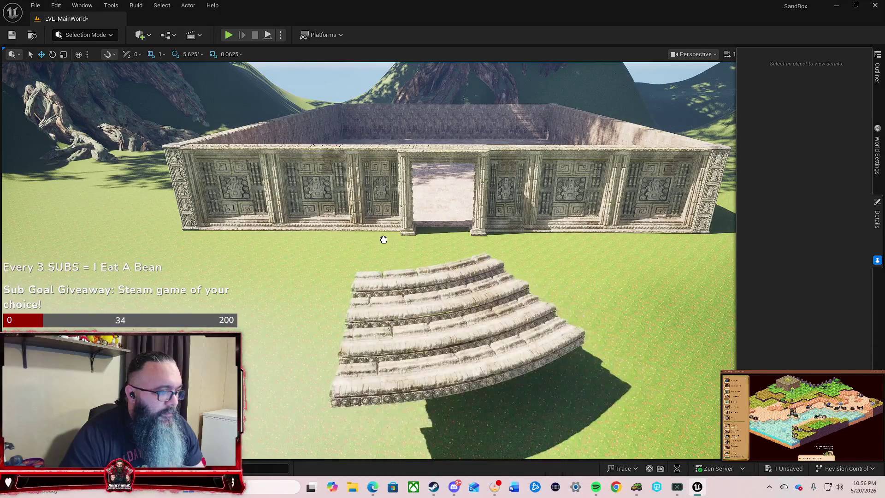
{"action": "left_click_drag", "start_coordinate": [384, 240], "coordinate": [384, 239]}
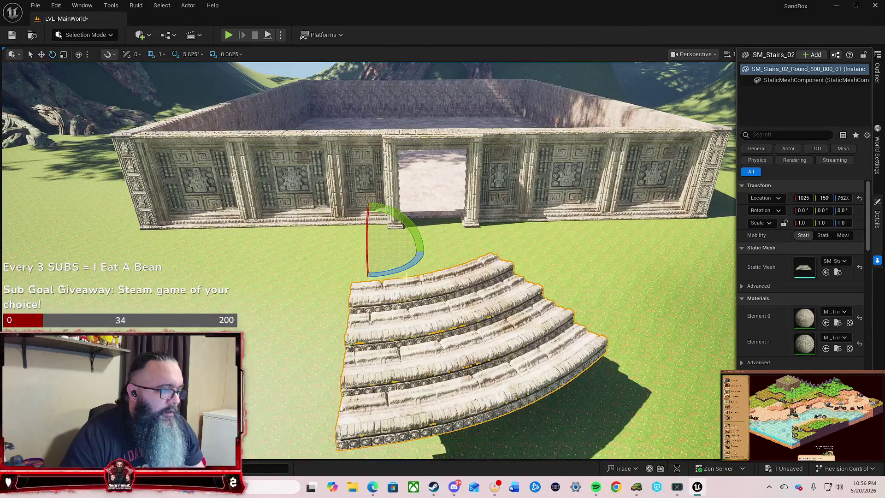
{"action": "left_click_drag", "start_coordinate": [407, 271], "coordinate": [438, 257]}
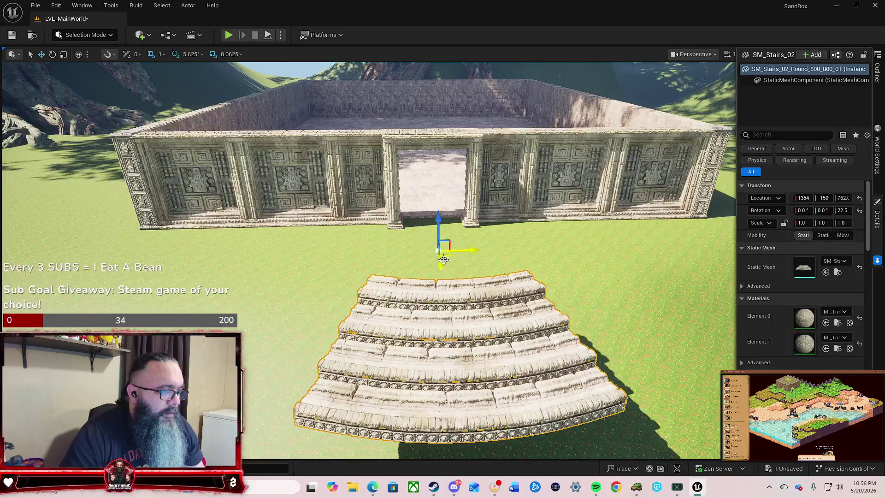
Move the round stairs up against the doorway and sink them into the threshold.
{"action": "key", "text": "w"}
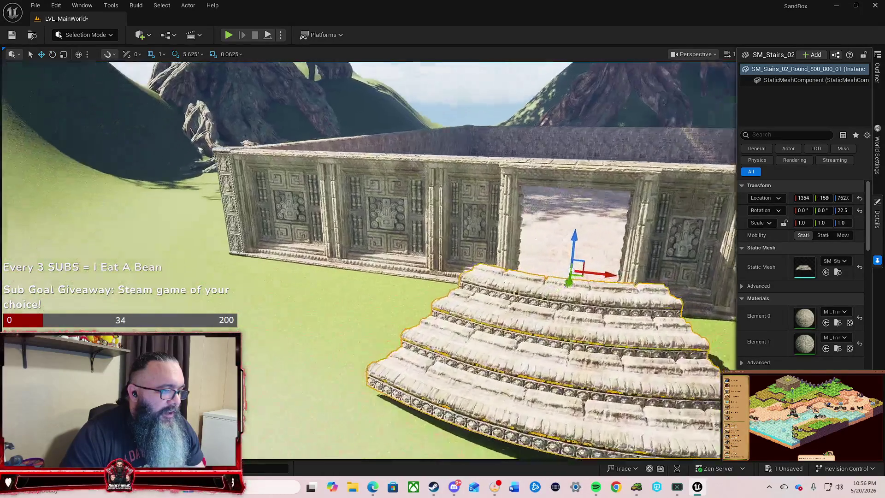
{"action": "key", "text": "s"}
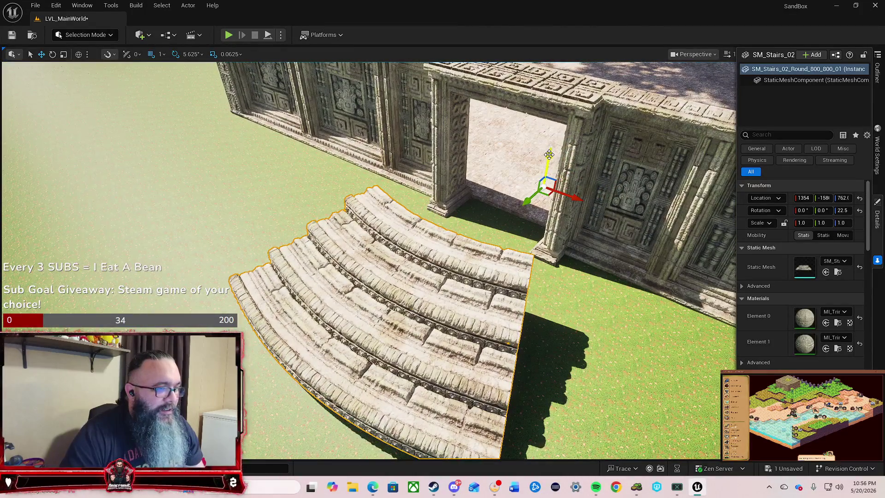
{"action": "left_click_drag", "start_coordinate": [548, 154], "coordinate": [542, 186]}
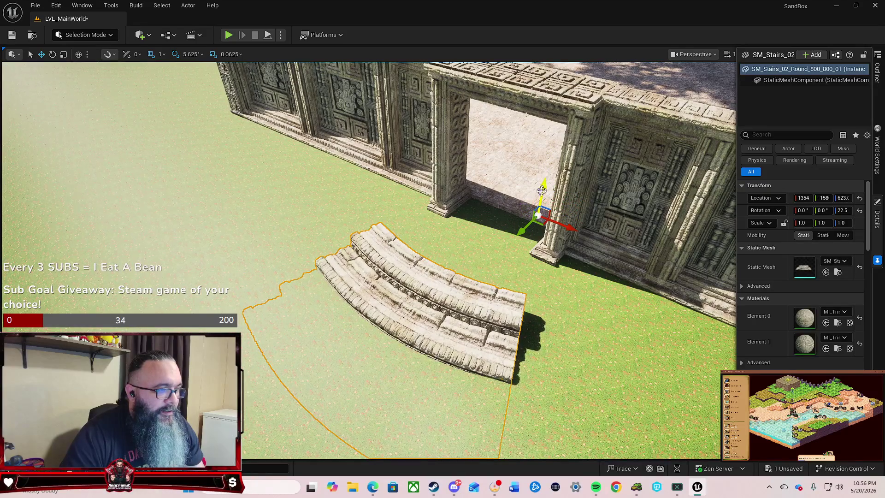
{"action": "mouse_move", "coordinate": [521, 229]}
{"action": "left_mouse_down"}
{"action": "mouse_move", "coordinate": [558, 214]}
{"action": "mouse_move", "coordinate": [560, 189]}
{"action": "left_mouse_up"}
{"action": "left_click_drag", "start_coordinate": [583, 150], "coordinate": [583, 170]}
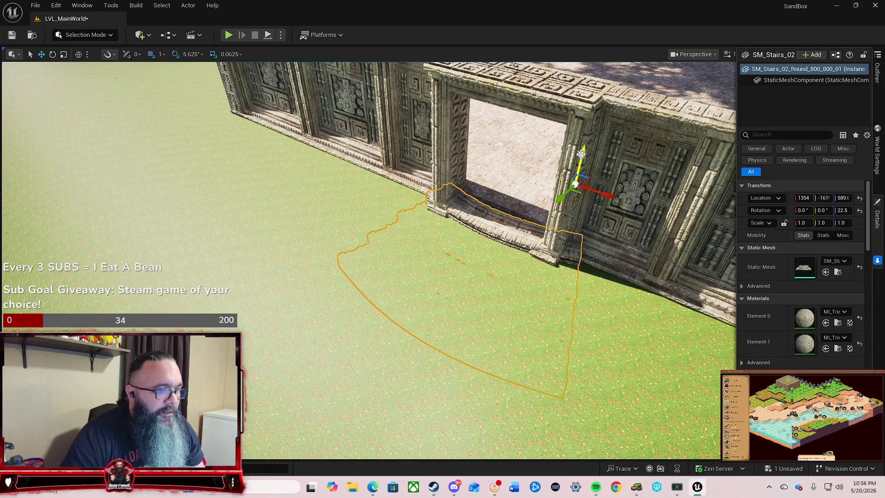
{"action": "scroll", "coordinate": [584, 170], "scroll_direction": "up", "scroll_amount": 2}
{"action": "key", "text": "w"}
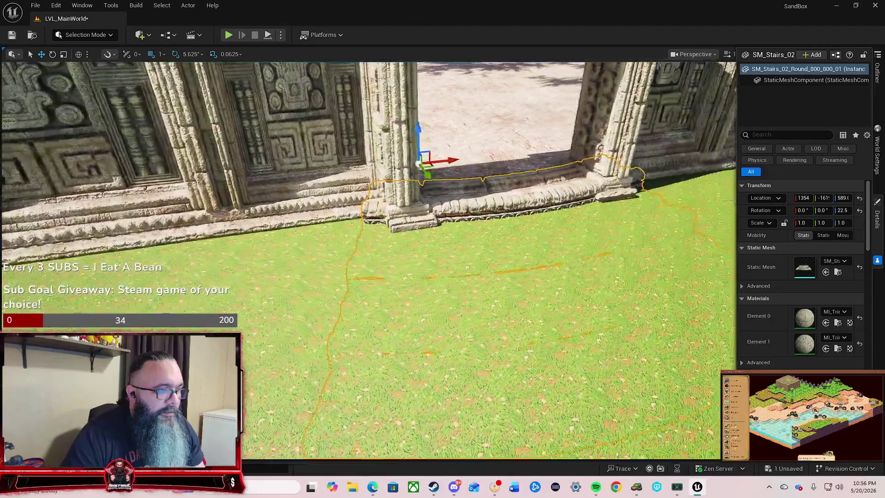
{"action": "key", "text": "w"}
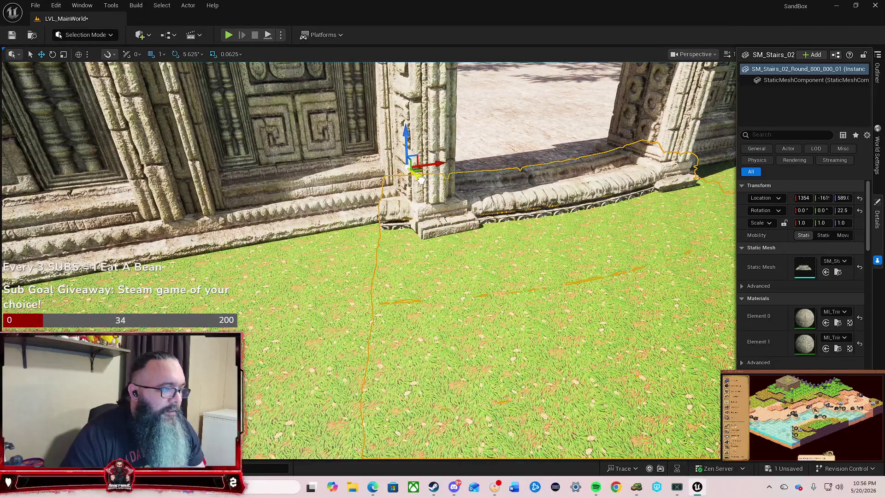
{"action": "left_click_drag", "start_coordinate": [415, 140], "coordinate": [415, 152]}
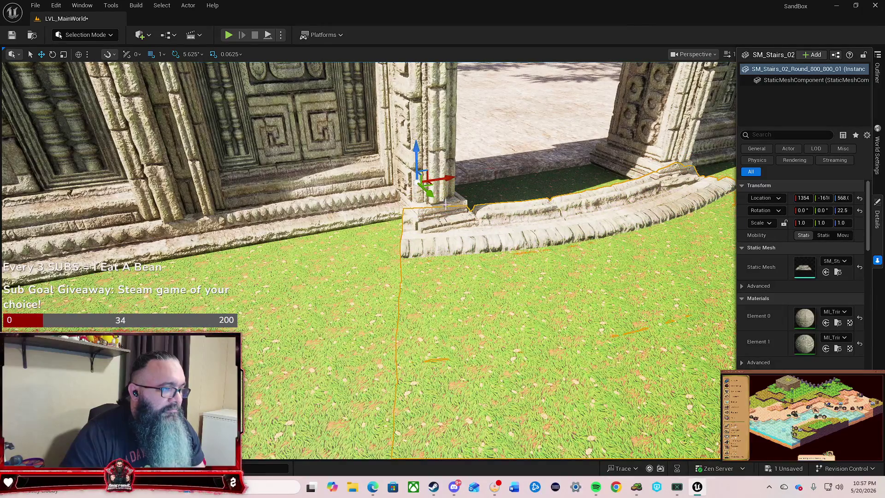
{"action": "key", "text": "f"}
View the doorway stairs head-on, then delete the trial stairs.
{"action": "key", "text": "a"}
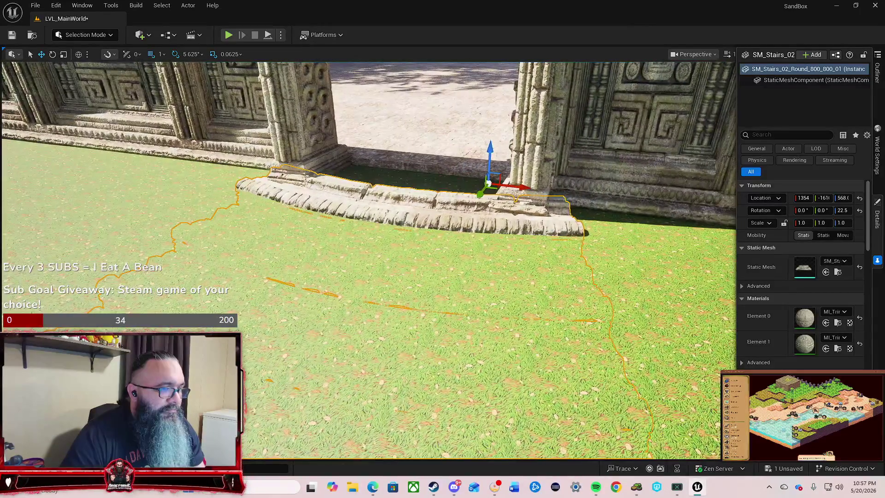
{"action": "key", "text": "w"}
{"action": "key", "text": "s"}
{"action": "key", "text": "w"}
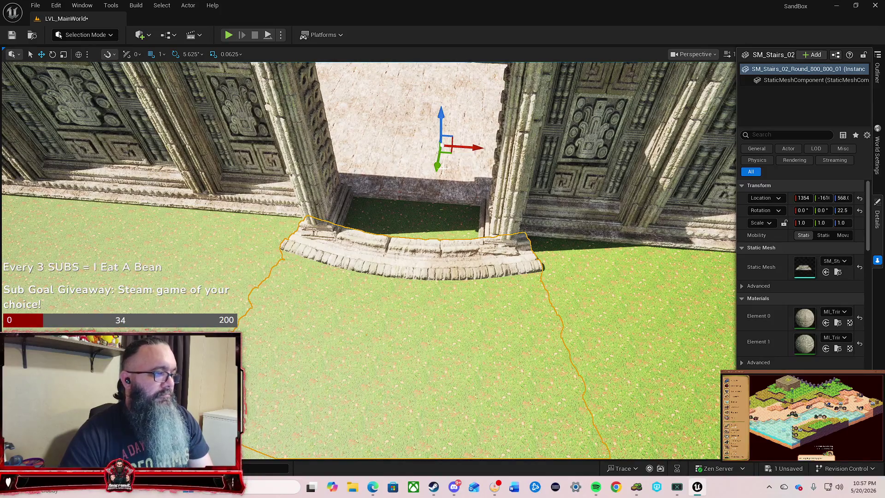
{"action": "key", "text": "Delete"}
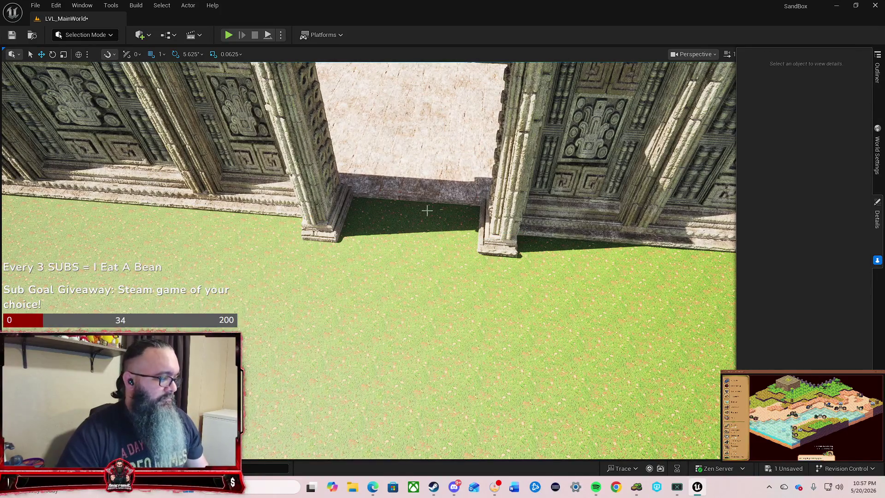
{"action": "scroll", "coordinate": [413, 252], "scroll_direction": "down", "scroll_amount": 10}
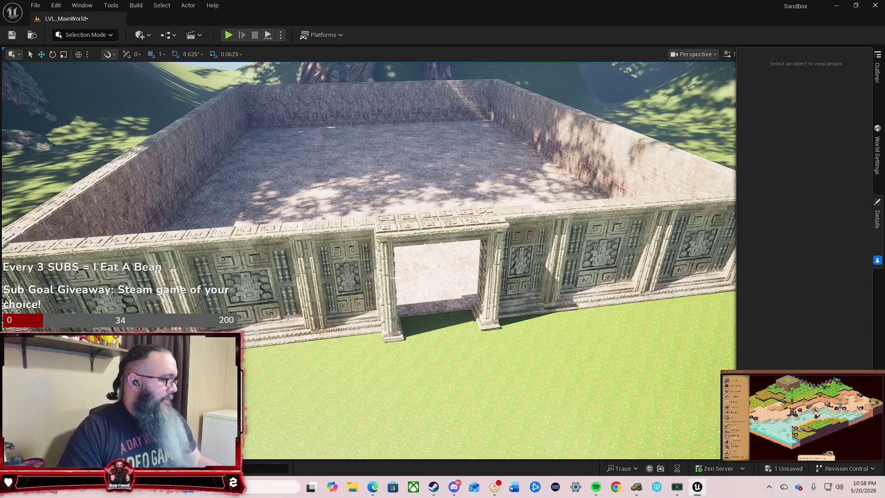
{"action": "mouse_move", "coordinate": [392, 278]}
{"action": "left_mouse_down"}
{"action": "mouse_move", "coordinate": [530, 277]}
{"action": "mouse_move", "coordinate": [373, 279]}
{"action": "mouse_move", "coordinate": [369, 298]}
{"action": "mouse_move", "coordinate": [410, 302]}
{"action": "mouse_move", "coordinate": [392, 303]}
{"action": "left_mouse_up"}
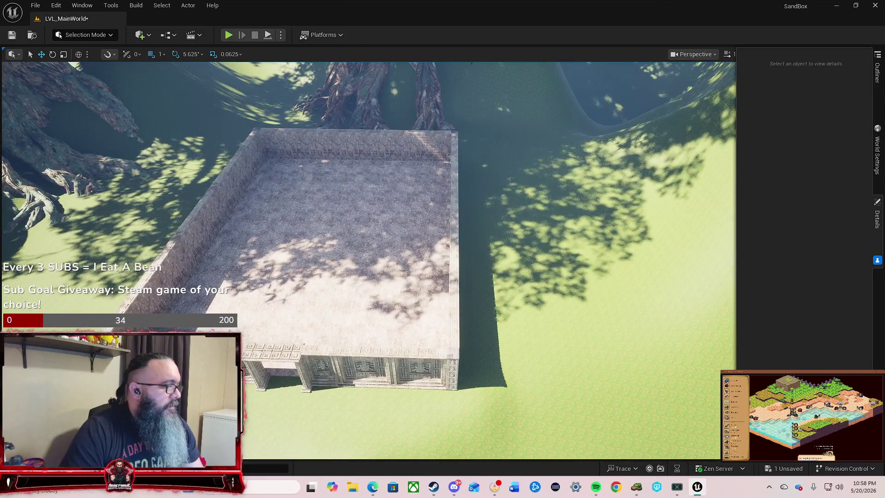
Search the asset library for 'wall' and scroll through the results.
{"action": "key", "text": "ctrl+space"}
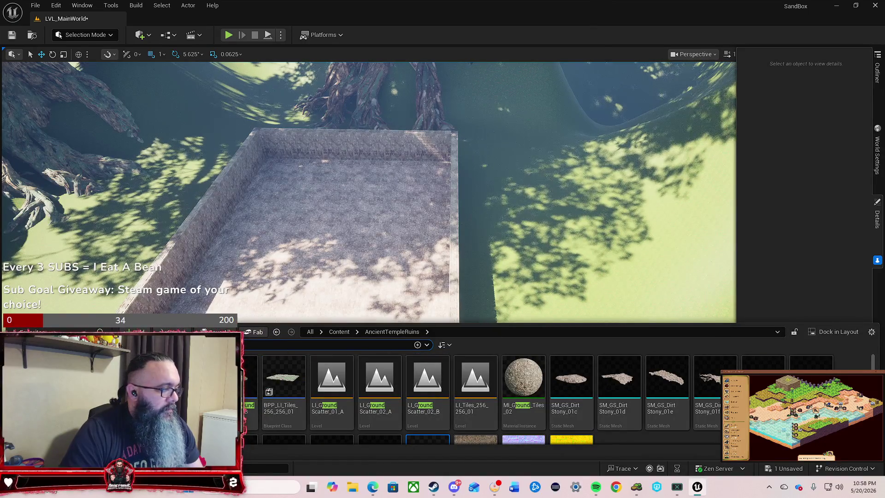
{"action": "type", "text": "wall"}
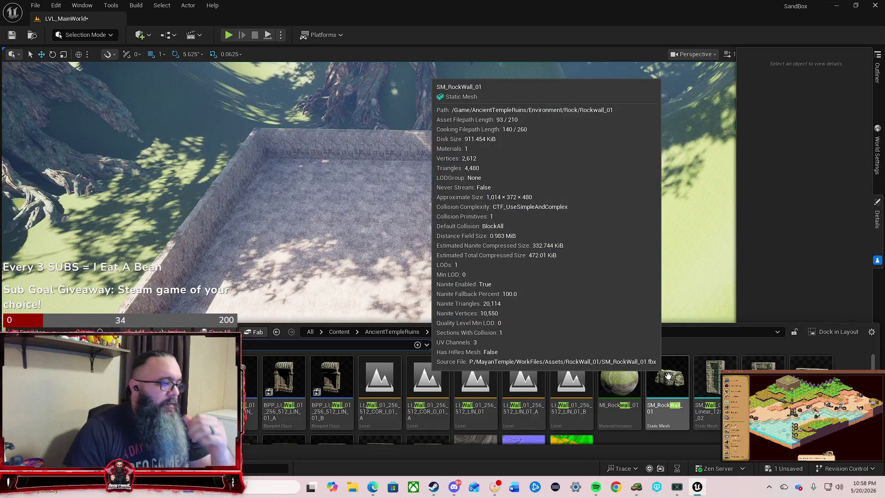
{"action": "scroll", "coordinate": [410, 401], "scroll_direction": "down", "scroll_amount": 2}
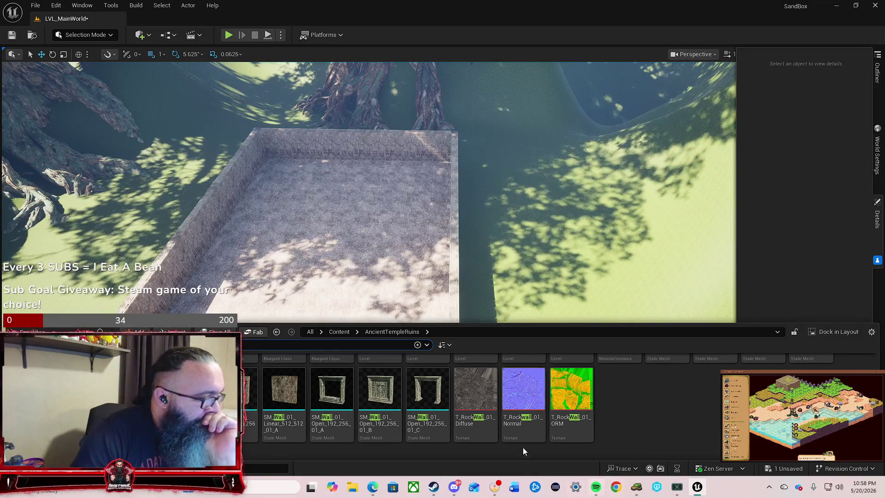
{"action": "mouse_move", "coordinate": [506, 416]}
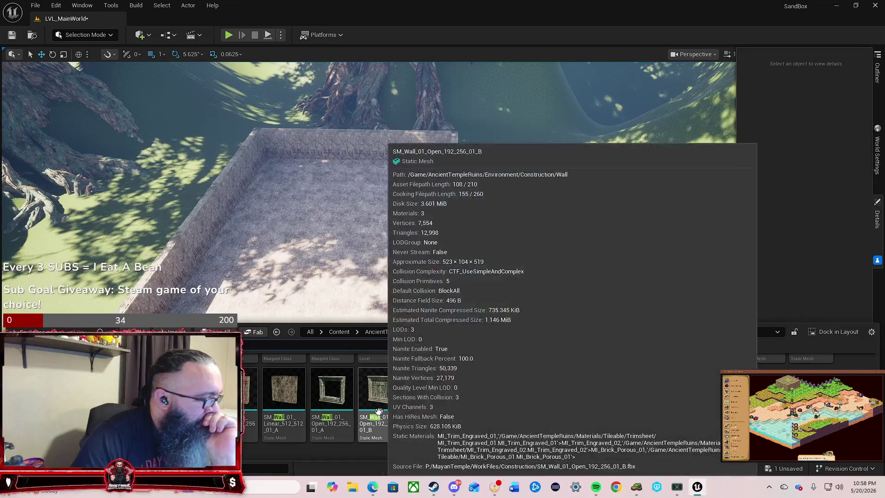
{"action": "mouse_move", "coordinate": [346, 406]}
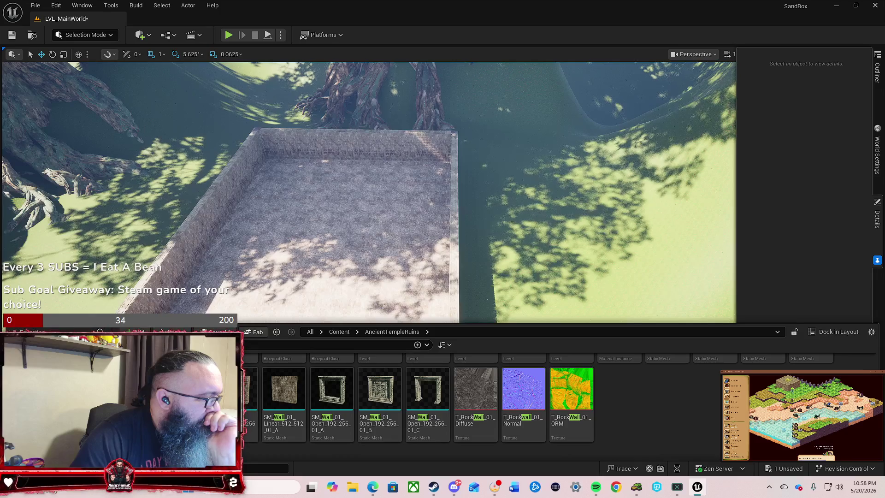
Clear the search and open Environment, then Construction, then the Stair folder.
{"action": "key", "text": "Escape"}
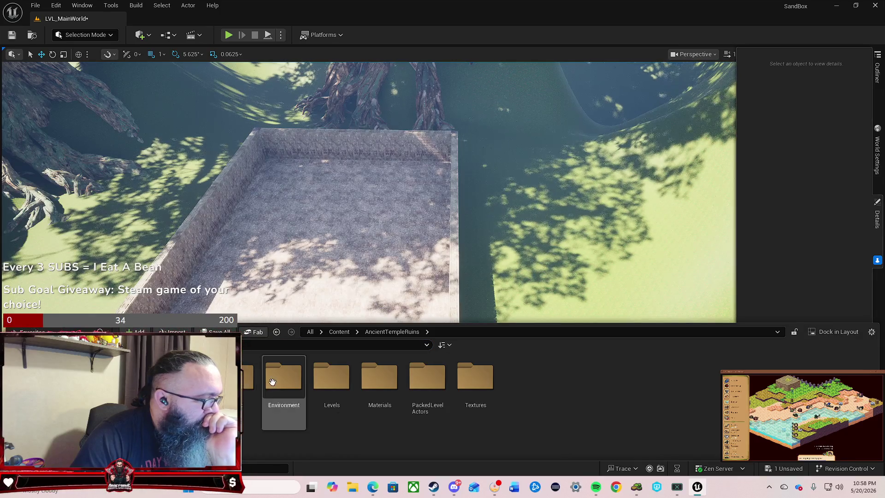
{"action": "double_click", "coordinate": [273, 381]}
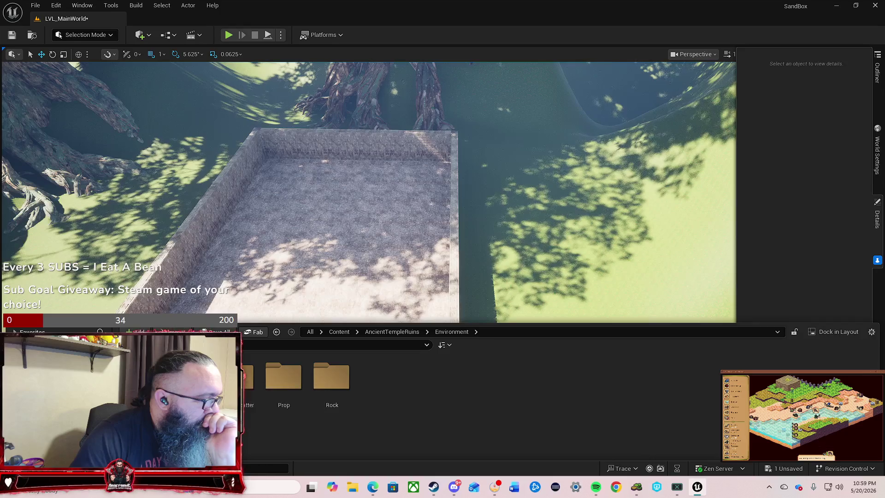
{"action": "double_click", "coordinate": [188, 377]}
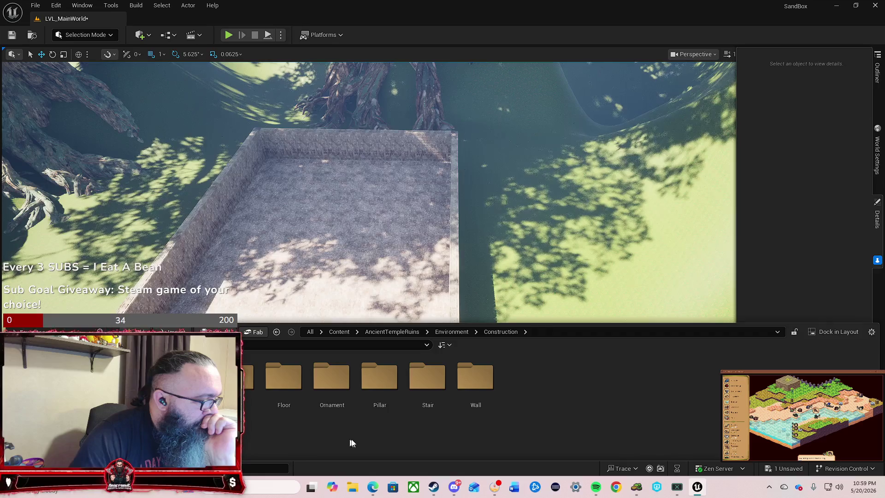
{"action": "double_click", "coordinate": [425, 417]}
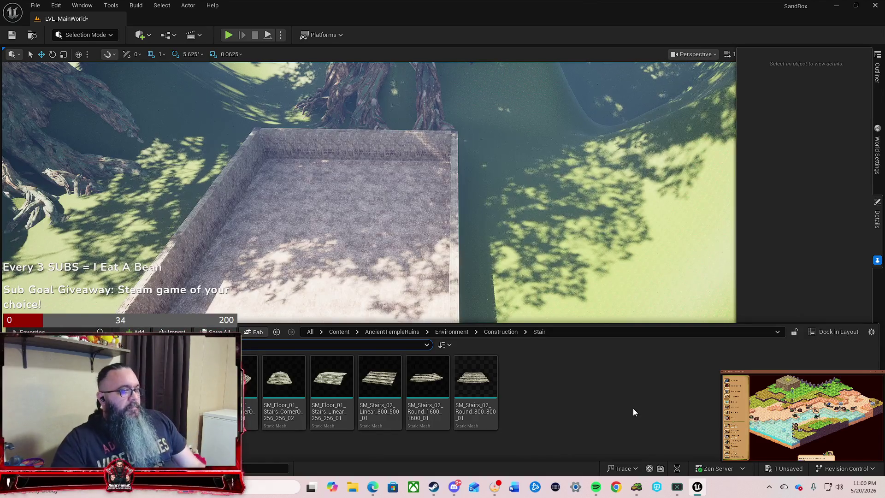
Select the duplicate floor slab and slide it along X outside the walls.
{"action": "mouse_move", "coordinate": [613, 259]}
{"action": "left_mouse_down"}
{"action": "mouse_move", "coordinate": [613, 286]}
{"action": "mouse_move", "coordinate": [613, 253]}
{"action": "mouse_move", "coordinate": [553, 224]}
{"action": "left_mouse_up"}
{"action": "left_click_drag", "start_coordinate": [387, 201], "coordinate": [387, 201]}
{"action": "left_click", "coordinate": [387, 201]}
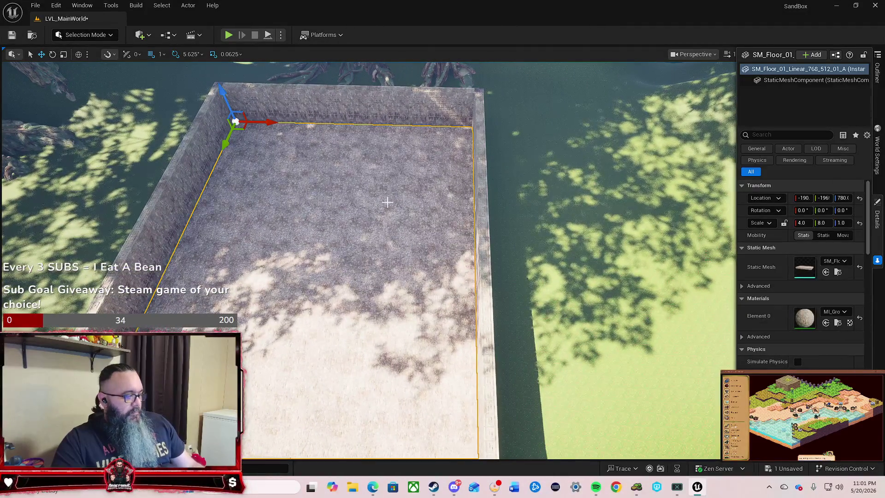
{"action": "left_click", "coordinate": [336, 130]}
{"action": "mouse_move", "coordinate": [273, 125]}
{"action": "left_mouse_down"}
{"action": "mouse_move", "coordinate": [493, 143]}
{"action": "mouse_move", "coordinate": [533, 143]}
{"action": "mouse_move", "coordinate": [520, 143]}
{"action": "mouse_move", "coordinate": [548, 125]}
{"action": "left_mouse_up"}
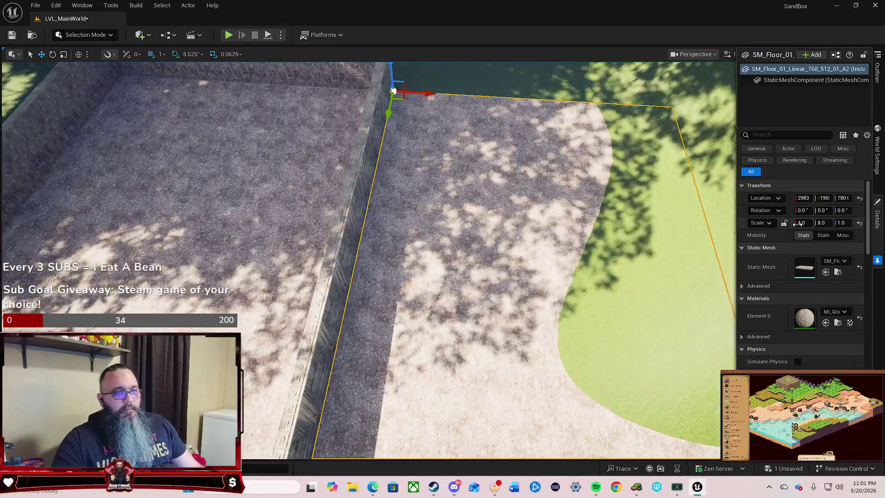
Scale the slab copy to X 2 and Y 4, viewing it beside the carved wall corner.
{"action": "left_click", "coordinate": [802, 223]}
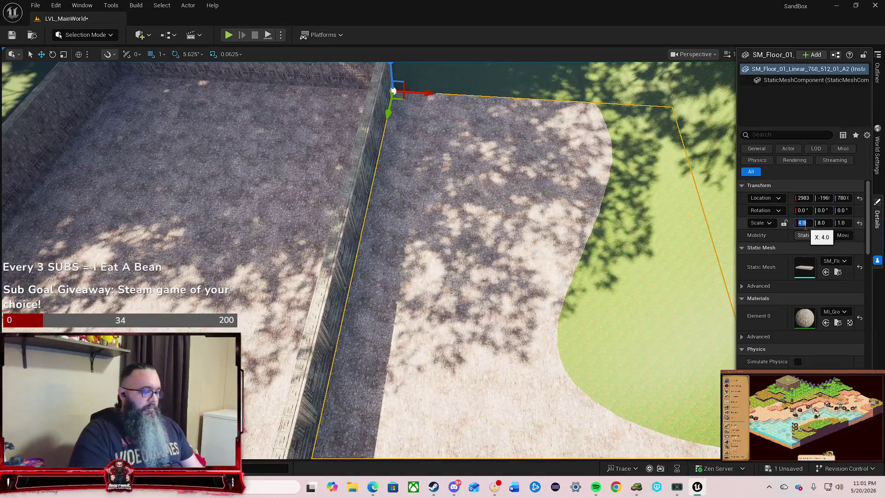
{"action": "type", "text": "2"}
{"action": "key", "text": "Tab"}
{"action": "type", "text": "4"}
{"action": "key", "text": "Return"}
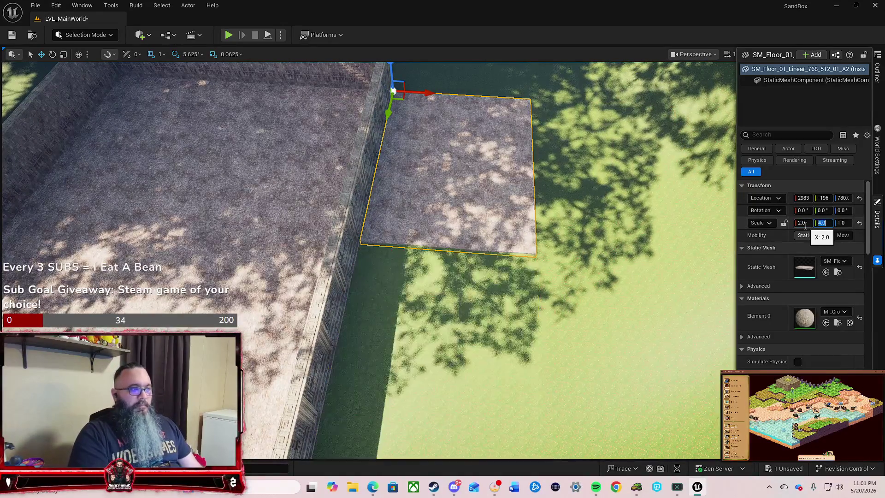
{"action": "left_click_drag", "start_coordinate": [507, 277], "coordinate": [576, 240]}
{"action": "left_click_drag", "start_coordinate": [369, 259], "coordinate": [296, 222]}
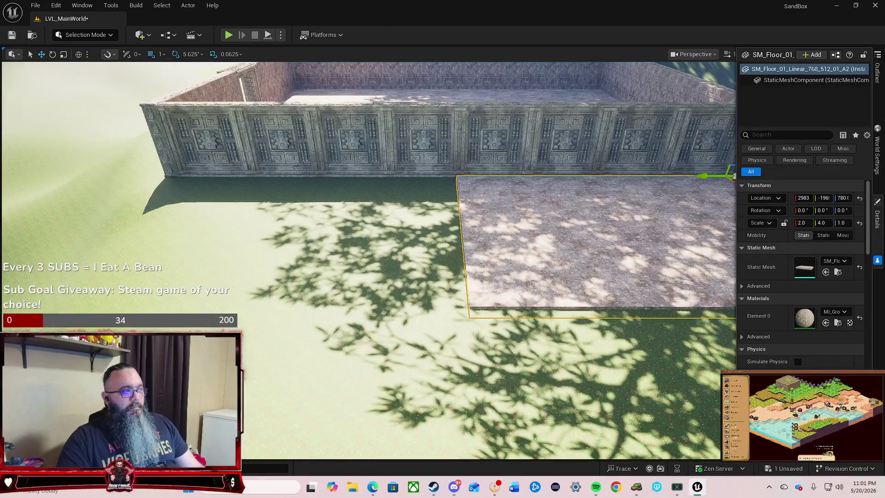
{"action": "mouse_move", "coordinate": [369, 258]}
{"action": "left_mouse_down"}
{"action": "mouse_move", "coordinate": [323, 249]}
{"action": "mouse_move", "coordinate": [323, 231]}
{"action": "left_mouse_up"}
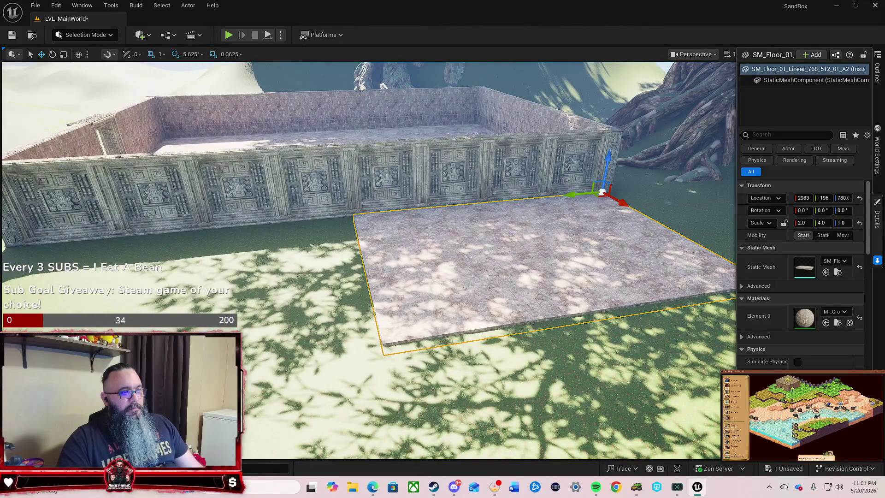
{"action": "mouse_move", "coordinate": [322, 231]}
{"action": "left_mouse_down"}
{"action": "mouse_move", "coordinate": [332, 175]}
{"action": "mouse_move", "coordinate": [364, 180]}
{"action": "mouse_move", "coordinate": [361, 143]}
{"action": "mouse_move", "coordinate": [638, 201]}
{"action": "left_mouse_up"}
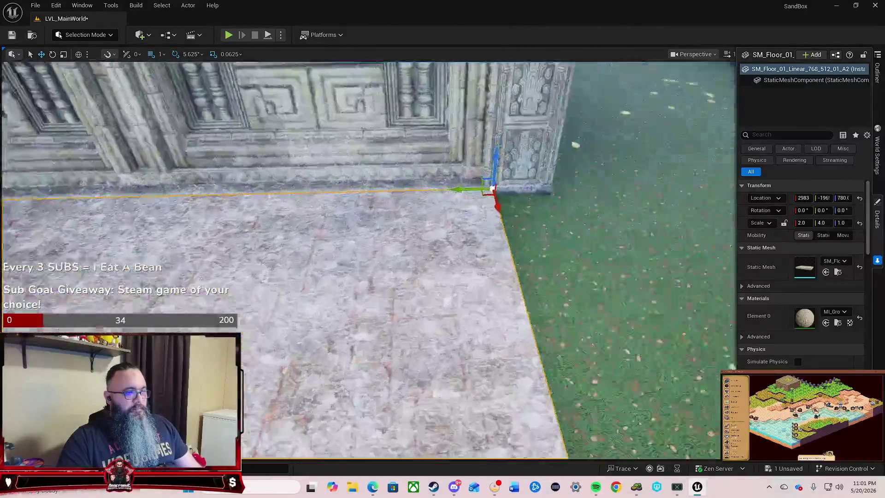
{"action": "mouse_move", "coordinate": [638, 200]}
{"action": "left_mouse_down"}
{"action": "mouse_move", "coordinate": [668, 194]}
{"action": "mouse_move", "coordinate": [674, 175]}
{"action": "left_mouse_up"}
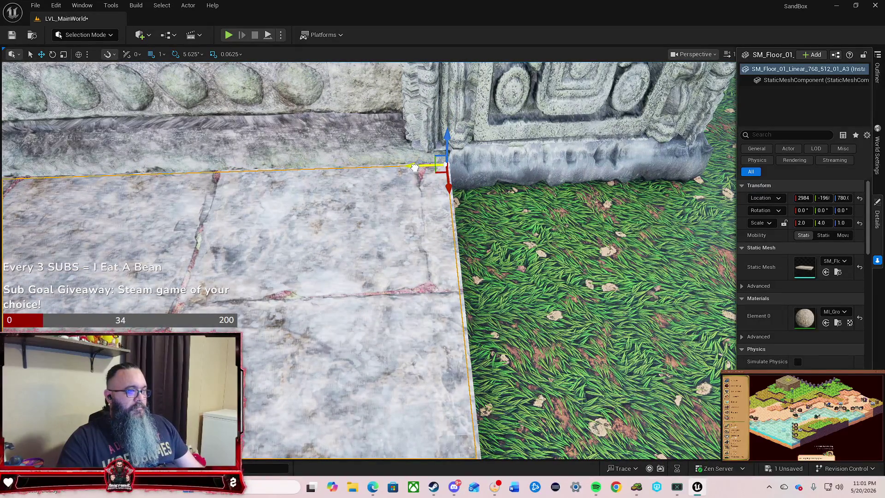
Drag the 2×4 slab copy along X to lie against the enclosure's opposite outer wall.
{"action": "mouse_move", "coordinate": [402, 187]}
{"action": "left_mouse_down"}
{"action": "mouse_move", "coordinate": [369, 194]}
{"action": "mouse_move", "coordinate": [341, 230]}
{"action": "left_mouse_up"}
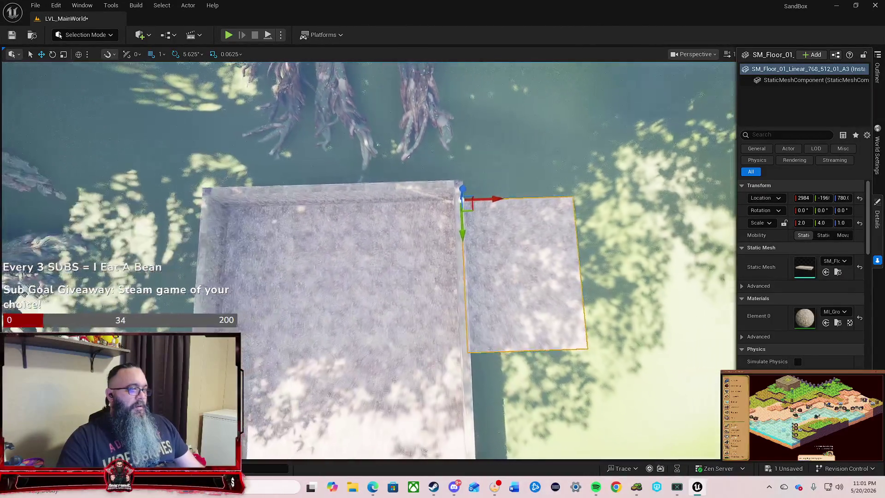
{"action": "mouse_move", "coordinate": [493, 201]}
{"action": "left_mouse_down"}
{"action": "mouse_move", "coordinate": [187, 201]}
{"action": "mouse_move", "coordinate": [249, 219]}
{"action": "mouse_move", "coordinate": [143, 121]}
{"action": "mouse_move", "coordinate": [180, 129]}
{"action": "left_mouse_up"}
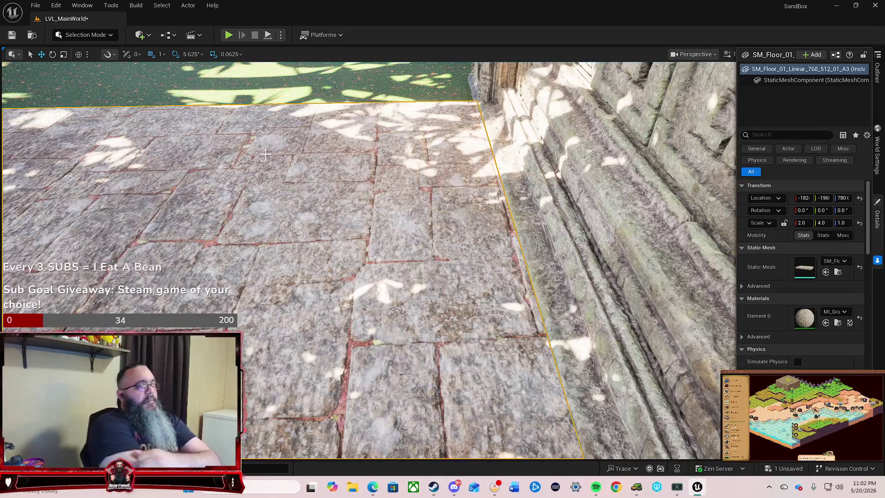
{"action": "mouse_move", "coordinate": [310, 127]}
{"action": "left_mouse_down"}
{"action": "mouse_move", "coordinate": [290, 114]}
{"action": "mouse_move", "coordinate": [246, 163]}
{"action": "mouse_move", "coordinate": [382, 105]}
{"action": "left_mouse_up"}
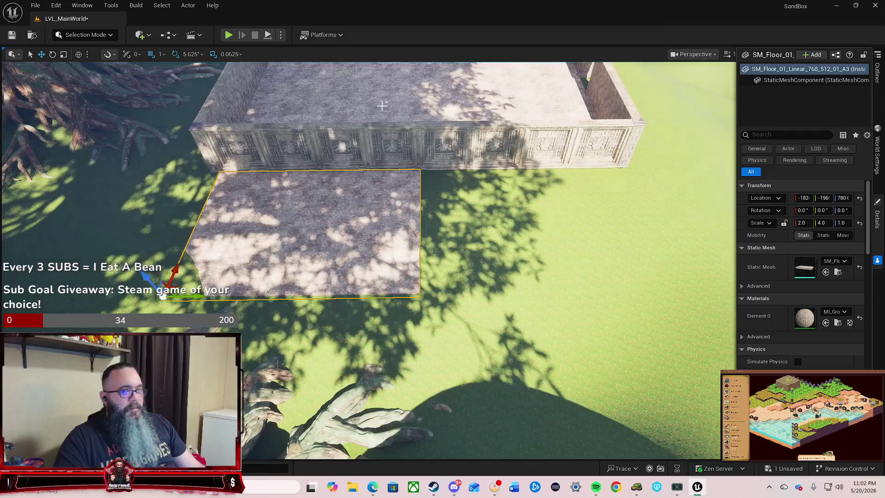
Set the A3 slab's Scale Y to 5.
{"action": "left_click", "coordinate": [822, 224]}
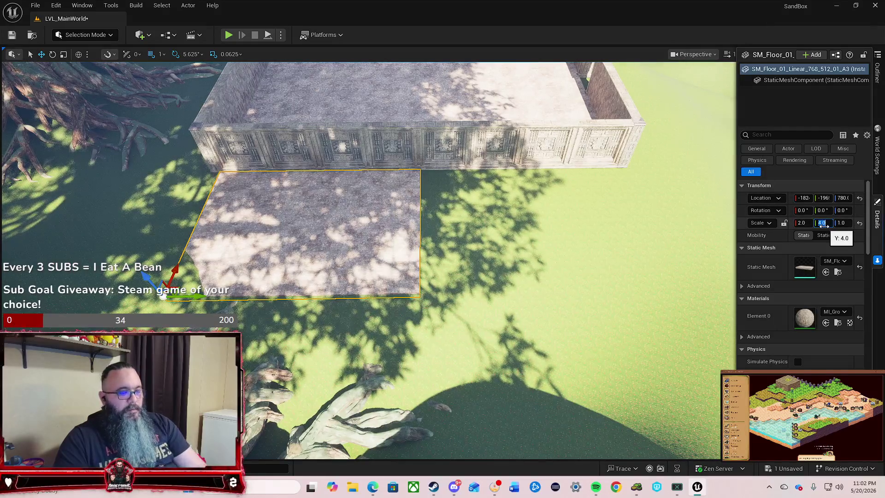
{"action": "type", "text": "5"}
{"action": "key", "text": "Return"}
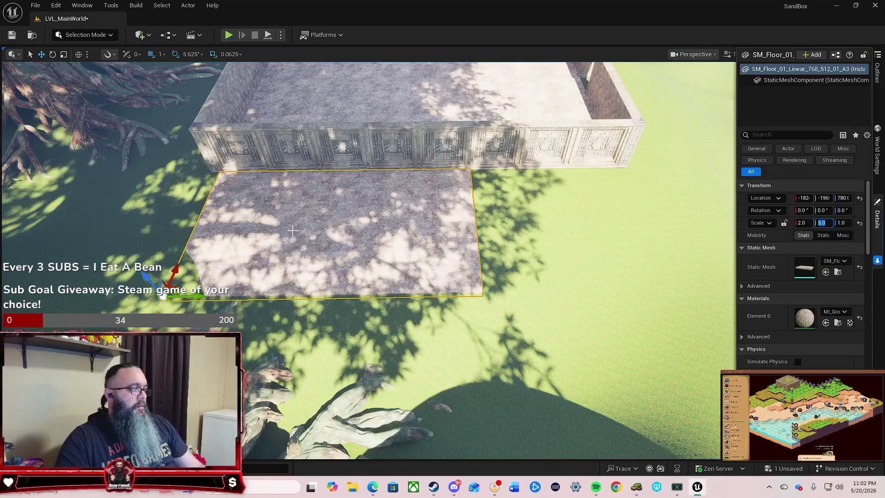
Nudge the slab along Y and fine-tune its X/Y location flush against the wall.
{"action": "left_click_drag", "start_coordinate": [293, 230], "coordinate": [270, 228]}
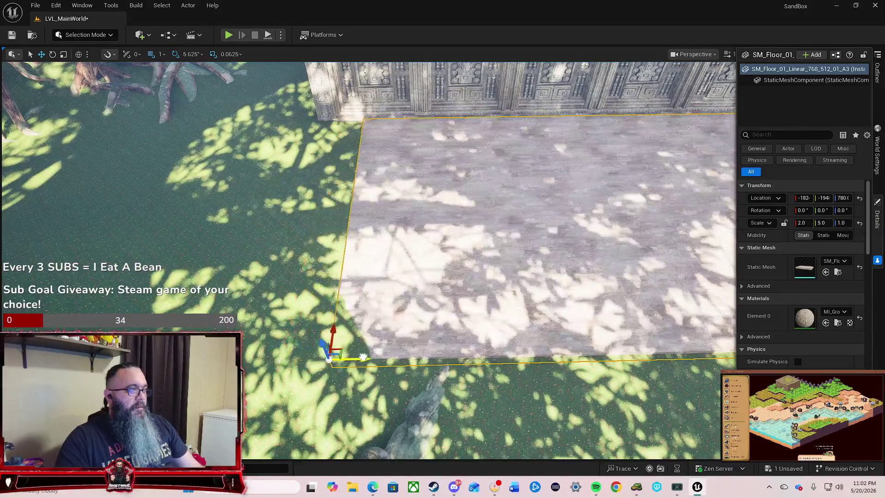
{"action": "left_click_drag", "start_coordinate": [364, 358], "coordinate": [406, 358]}
{"action": "left_click_drag", "start_coordinate": [409, 359], "coordinate": [451, 359]}
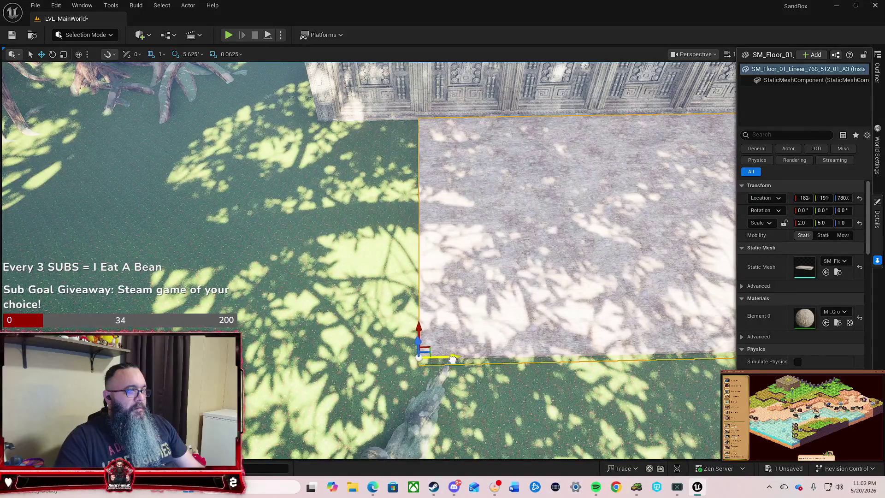
{"action": "left_click_drag", "start_coordinate": [450, 319], "coordinate": [451, 318]}
{"action": "scroll", "coordinate": [480, 292], "scroll_direction": "up", "scroll_amount": 10}
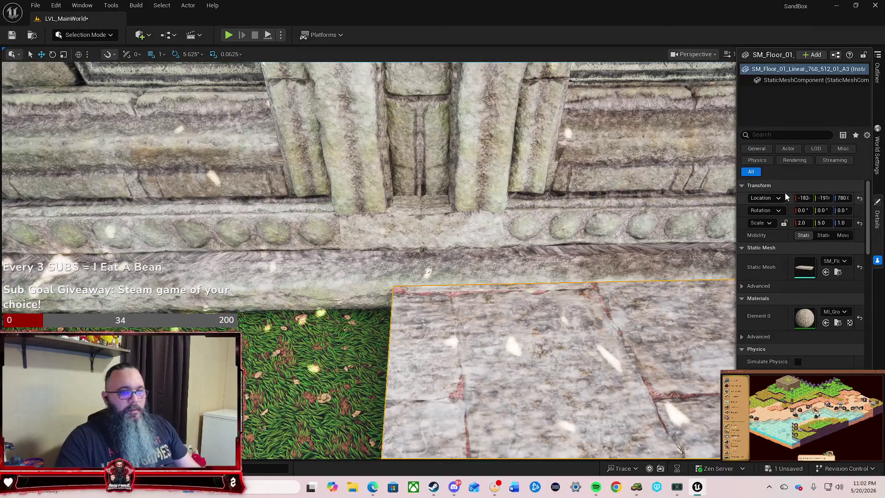
{"action": "mouse_move", "coordinate": [803, 198]}
{"action": "left_mouse_down"}
{"action": "mouse_move", "coordinate": [812, 198]}
{"action": "mouse_move", "coordinate": [801, 198]}
{"action": "left_mouse_up"}
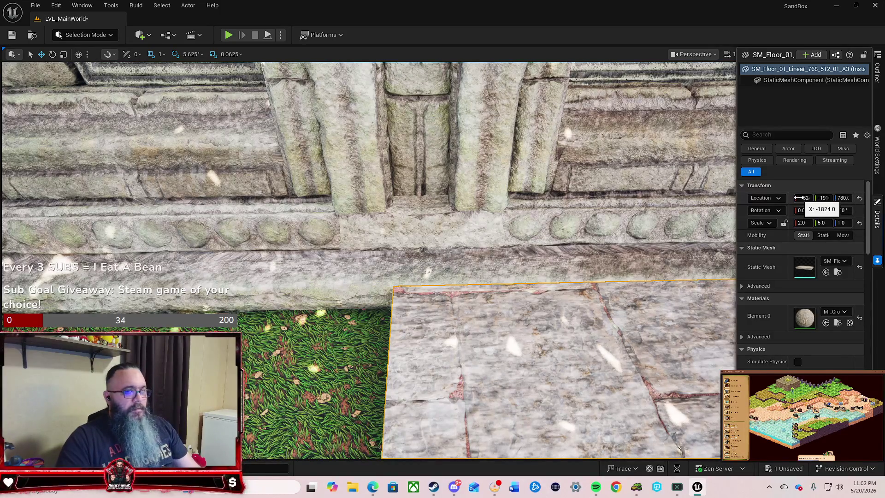
{"action": "left_click_drag", "start_coordinate": [824, 198], "coordinate": [818, 198]}
Pull back for a wider view and select the other, narrower floor slab.
{"action": "left_click_drag", "start_coordinate": [369, 258], "coordinate": [240, 258]}
{"action": "left_click_drag", "start_coordinate": [694, 266], "coordinate": [657, 266]}
{"action": "left_click", "coordinate": [655, 267]}
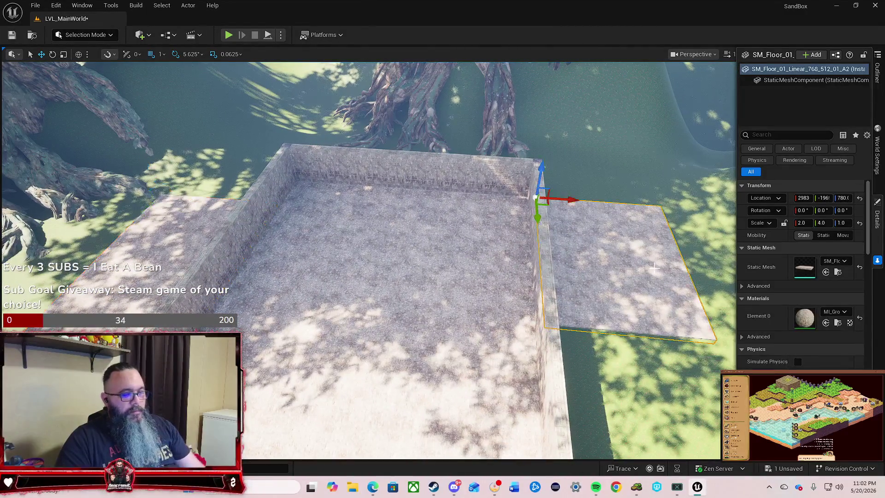
Delete the narrow slab and set the 2×5 copy A4 flush against the opposite outer wall.
{"action": "key", "text": "Delete"}
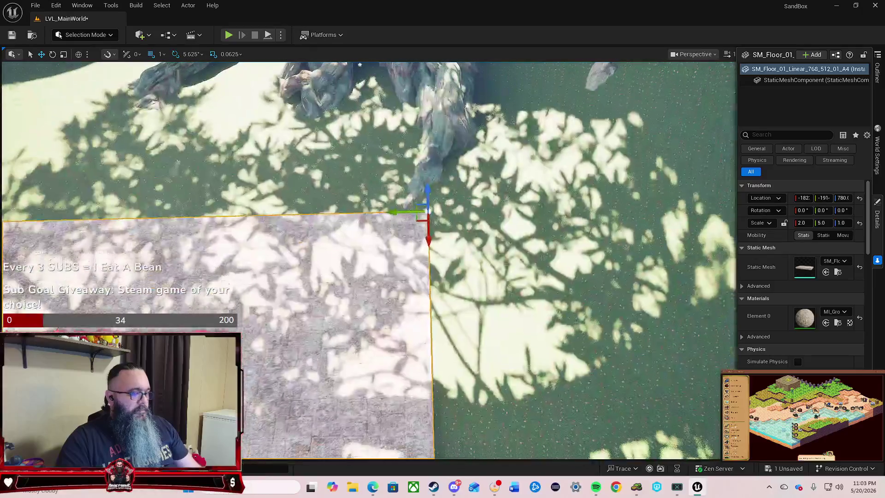
{"action": "mouse_move", "coordinate": [410, 227]}
{"action": "left_mouse_down"}
{"action": "mouse_move", "coordinate": [411, 210]}
{"action": "mouse_move", "coordinate": [410, 227]}
{"action": "mouse_move", "coordinate": [457, 228]}
{"action": "left_mouse_up"}
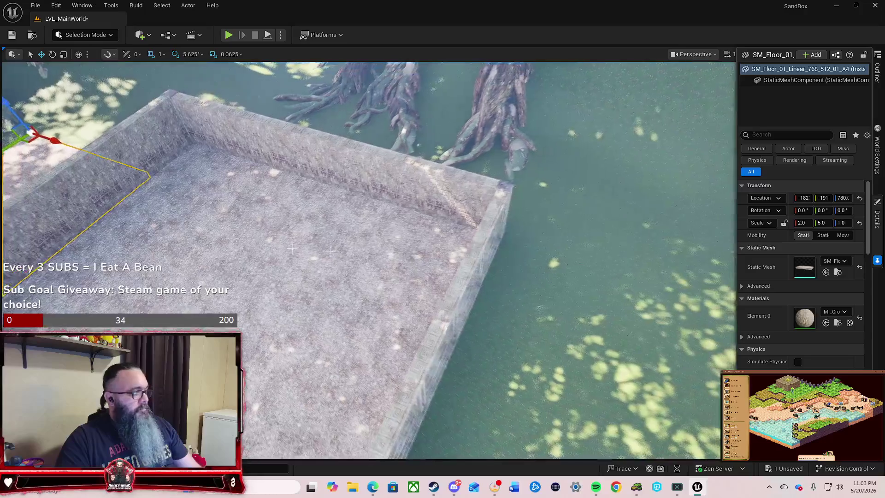
{"action": "left_click_drag", "start_coordinate": [55, 139], "coordinate": [528, 289]}
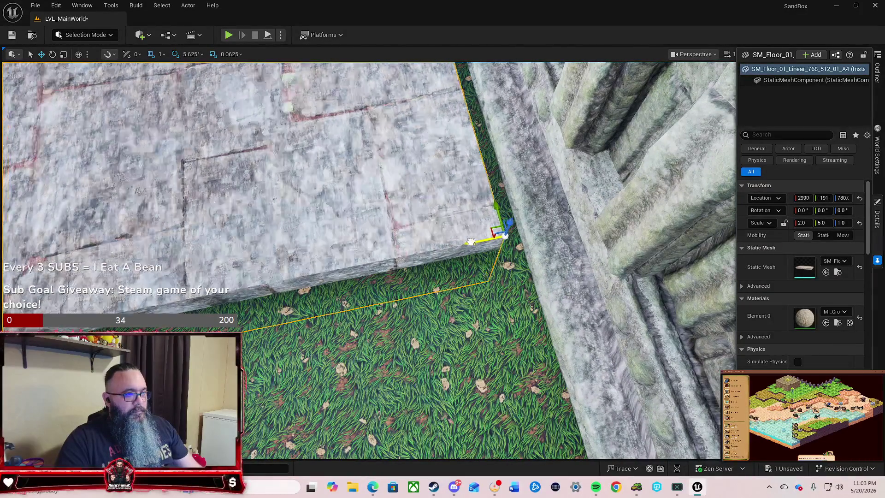
{"action": "left_click_drag", "start_coordinate": [470, 242], "coordinate": [504, 238]}
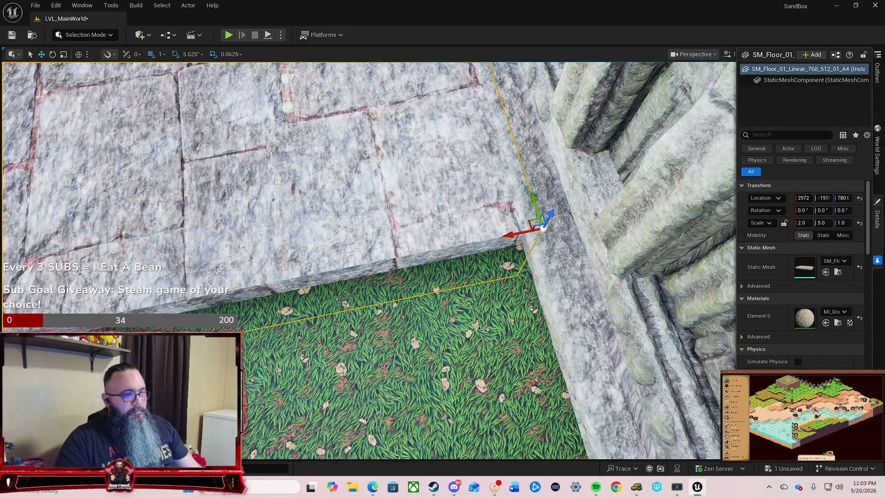
{"action": "key", "text": "f"}
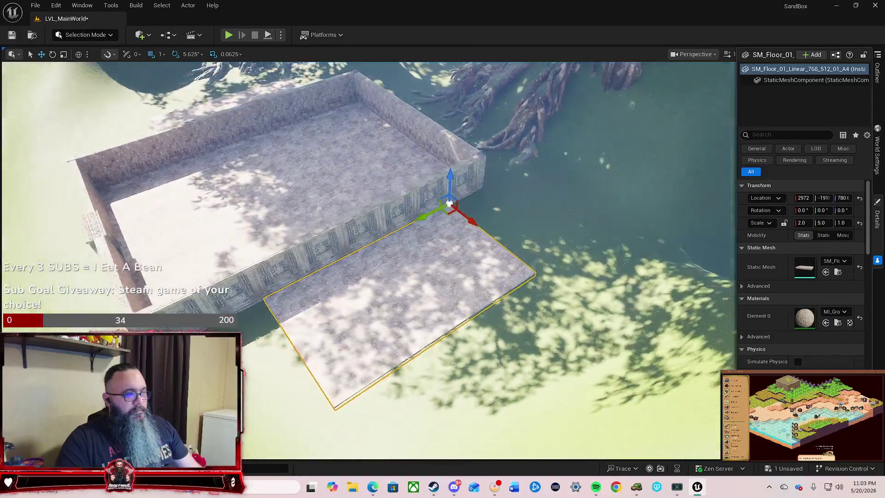
{"action": "mouse_move", "coordinate": [368, 231]}
{"action": "left_mouse_down"}
{"action": "mouse_move", "coordinate": [277, 230]}
{"action": "mouse_move", "coordinate": [272, 203]}
{"action": "mouse_move", "coordinate": [189, 212]}
{"action": "left_mouse_up"}
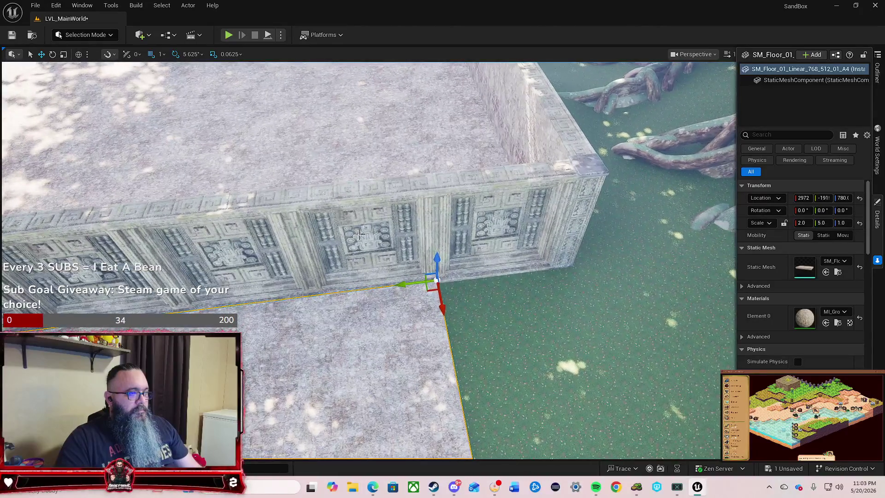
Rotate the B29 wall piece to about -179° on Z and slide it to X ≈ 3485 at the wall's end.
{"action": "left_click", "coordinate": [357, 236]}
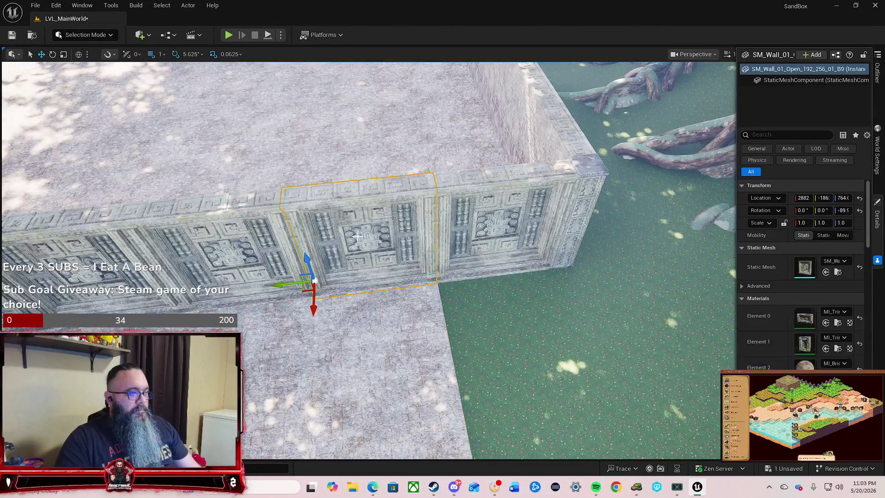
{"action": "left_click", "coordinate": [486, 232]}
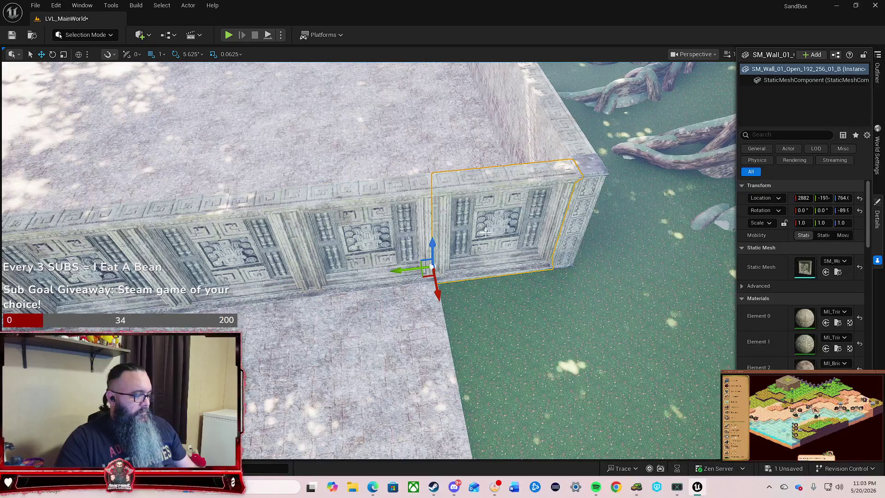
{"action": "left_click", "coordinate": [486, 260]}
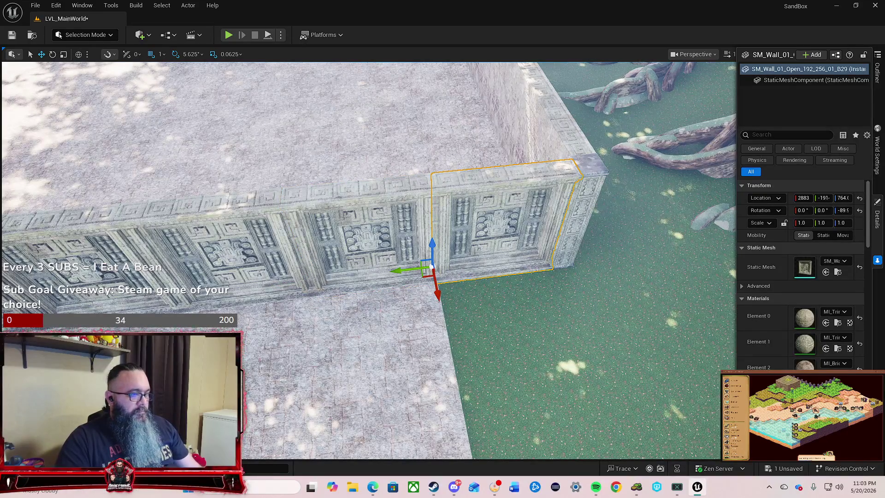
{"action": "scroll", "coordinate": [371, 275], "scroll_direction": "up", "scroll_amount": 10}
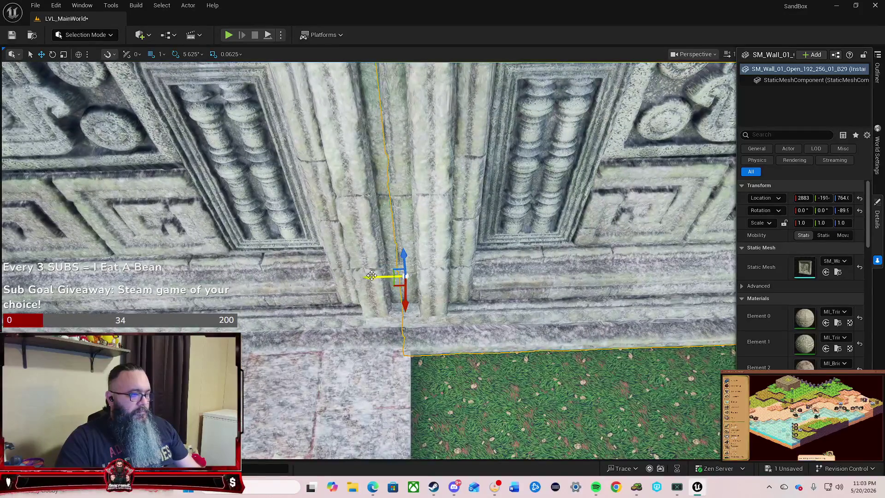
{"action": "left_click_drag", "start_coordinate": [371, 276], "coordinate": [377, 277]}
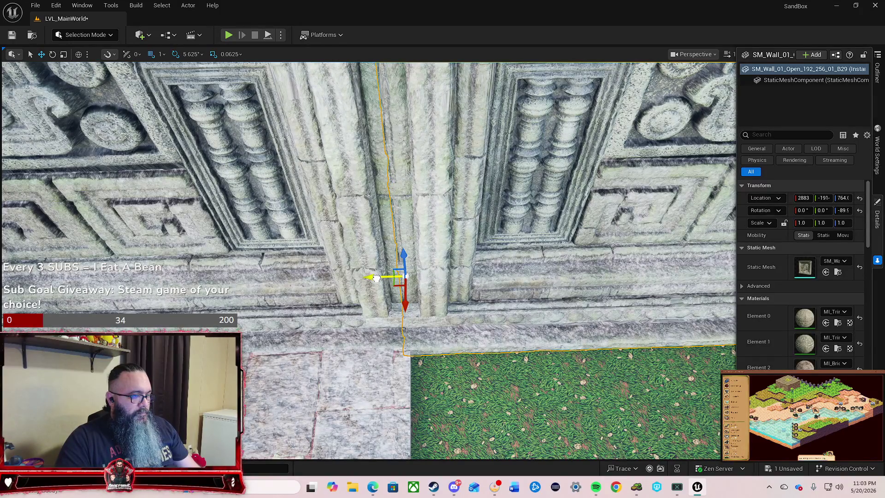
{"action": "left_click", "coordinate": [377, 277]}
{"action": "mouse_move", "coordinate": [376, 277]}
{"action": "left_mouse_down"}
{"action": "mouse_move", "coordinate": [392, 231]}
{"action": "mouse_move", "coordinate": [319, 290]}
{"action": "mouse_move", "coordinate": [390, 346]}
{"action": "mouse_move", "coordinate": [417, 348]}
{"action": "mouse_move", "coordinate": [426, 324]}
{"action": "mouse_move", "coordinate": [409, 301]}
{"action": "left_mouse_up"}
{"action": "left_click", "coordinate": [319, 290]}
{"action": "key", "text": "e"}
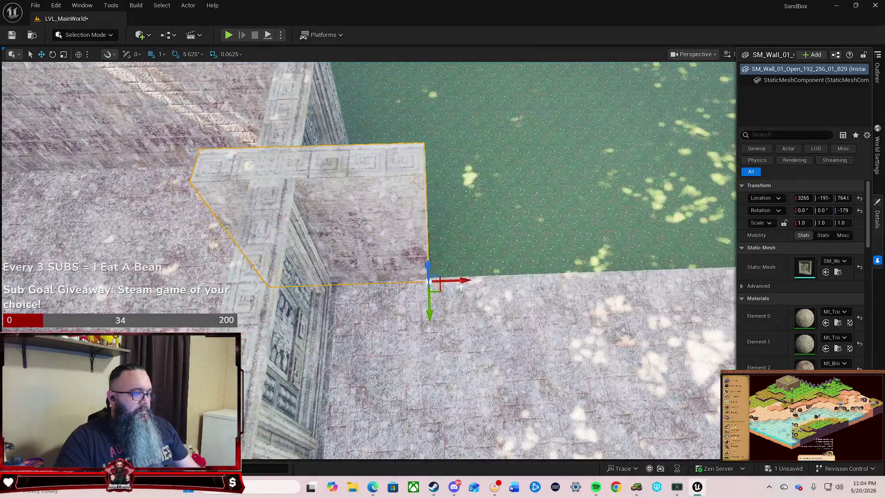
{"action": "mouse_move", "coordinate": [462, 278]}
{"action": "left_mouse_down"}
{"action": "mouse_move", "coordinate": [533, 285]}
{"action": "mouse_move", "coordinate": [438, 304]}
{"action": "mouse_move", "coordinate": [443, 341]}
{"action": "mouse_move", "coordinate": [415, 323]}
{"action": "left_mouse_up"}
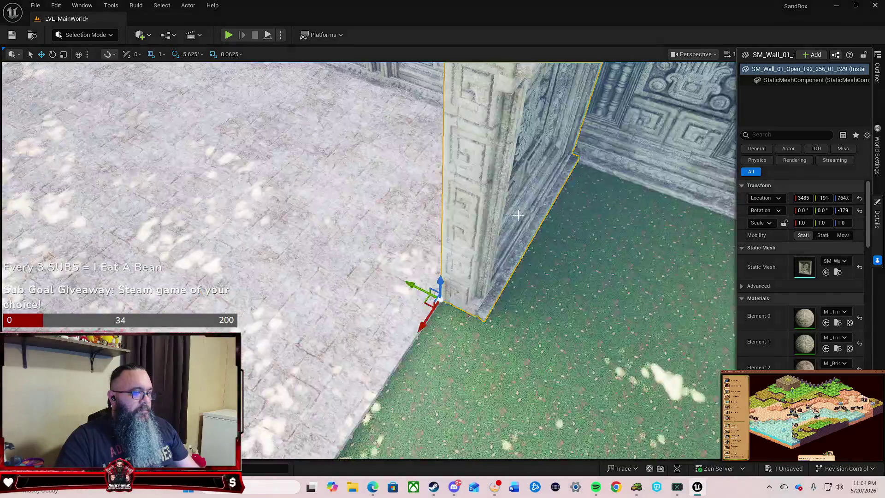
{"action": "left_click_drag", "start_coordinate": [518, 215], "coordinate": [489, 231]}
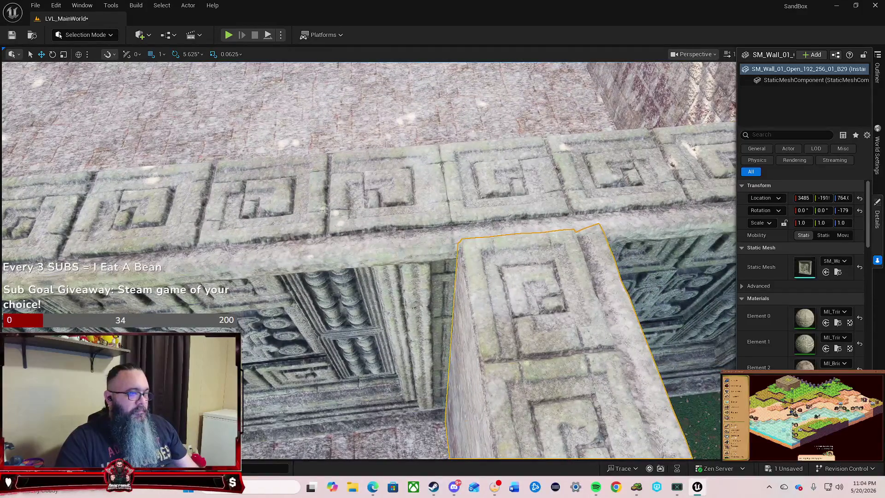
Compare the corner pillar with the adjoining wall, undoing an X nudge and shifting its Y location.
{"action": "left_click", "coordinate": [547, 280]}
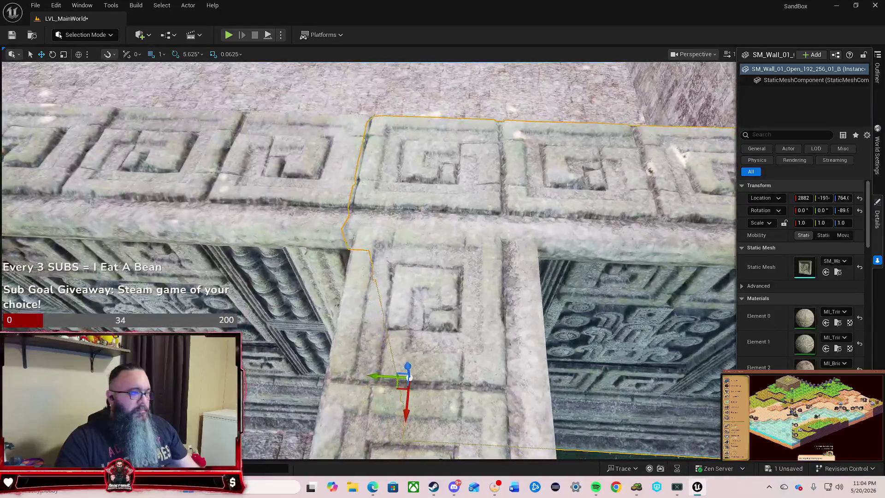
{"action": "left_click", "coordinate": [484, 363]}
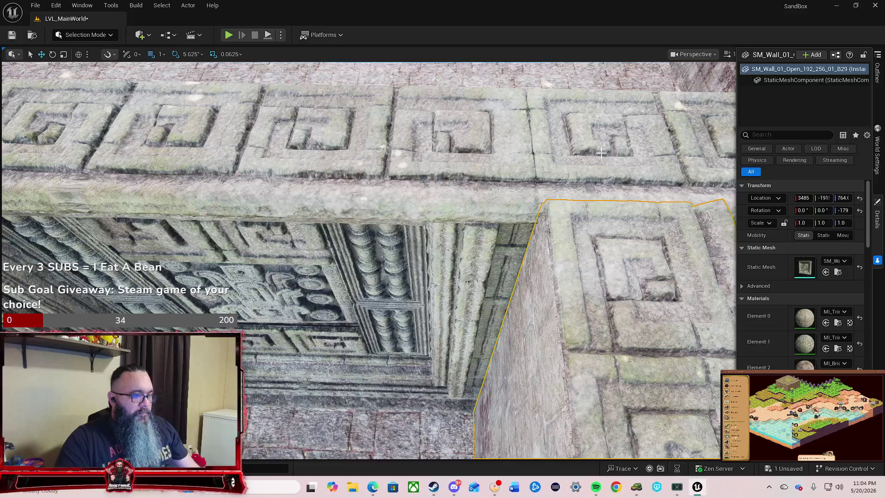
{"action": "left_click", "coordinate": [602, 153]}
{"action": "key", "text": "f"}
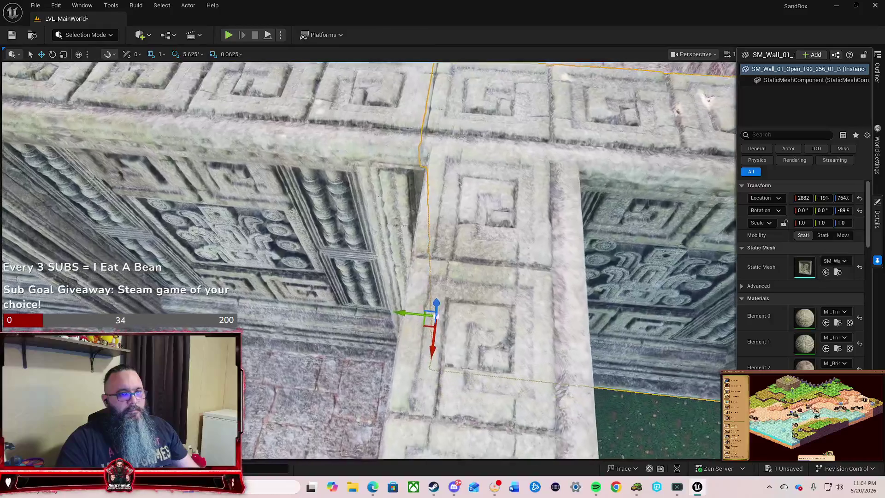
{"action": "left_click", "coordinate": [530, 249]}
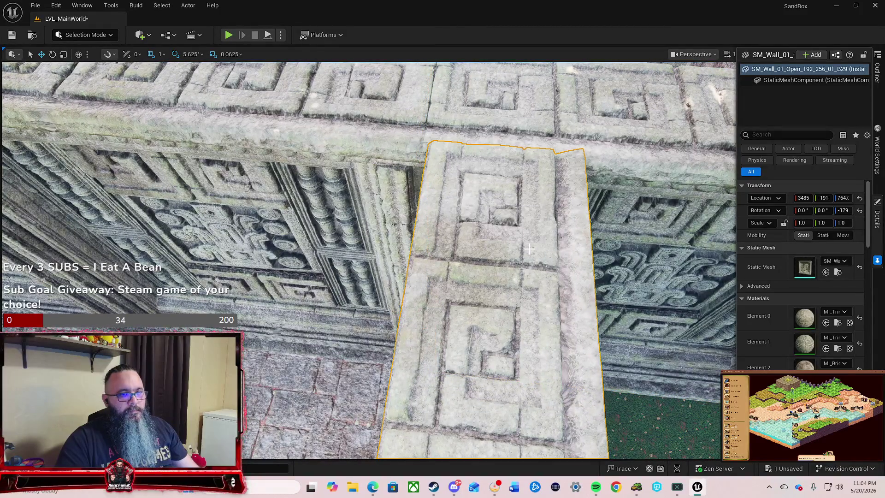
{"action": "left_click", "coordinate": [508, 112]}
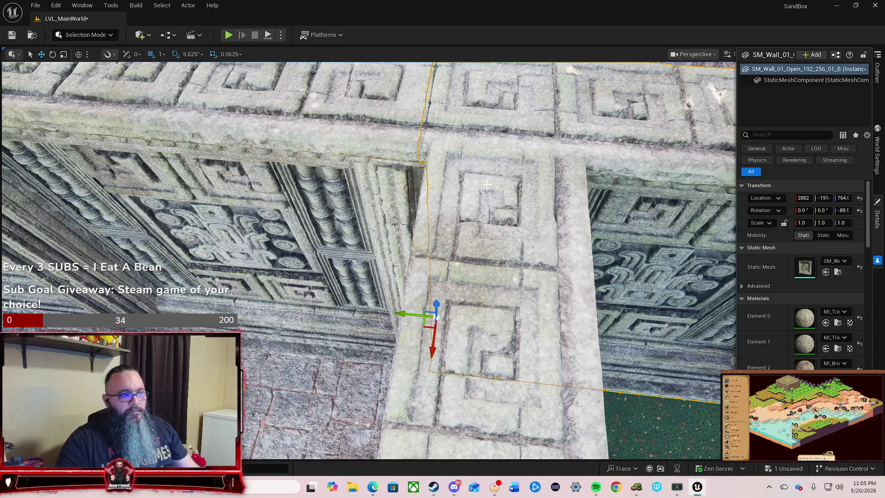
{"action": "scroll", "coordinate": [494, 175], "scroll_direction": "up", "scroll_amount": 3}
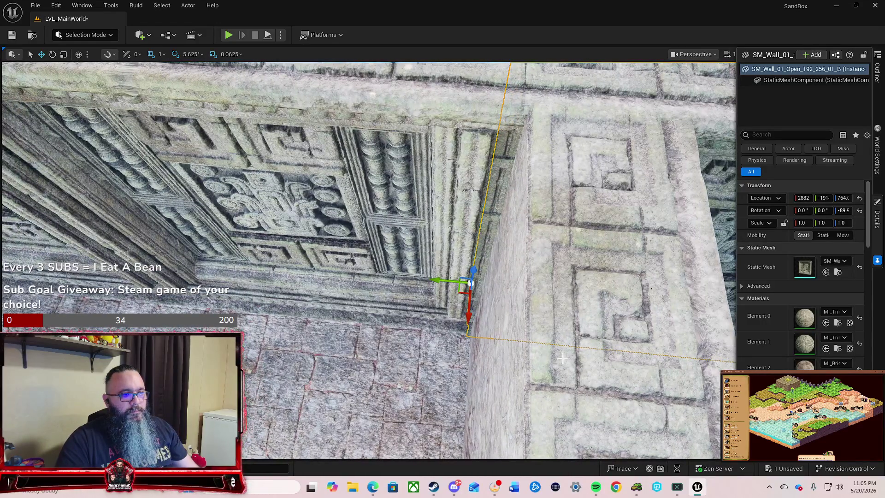
{"action": "left_click", "coordinate": [584, 376]}
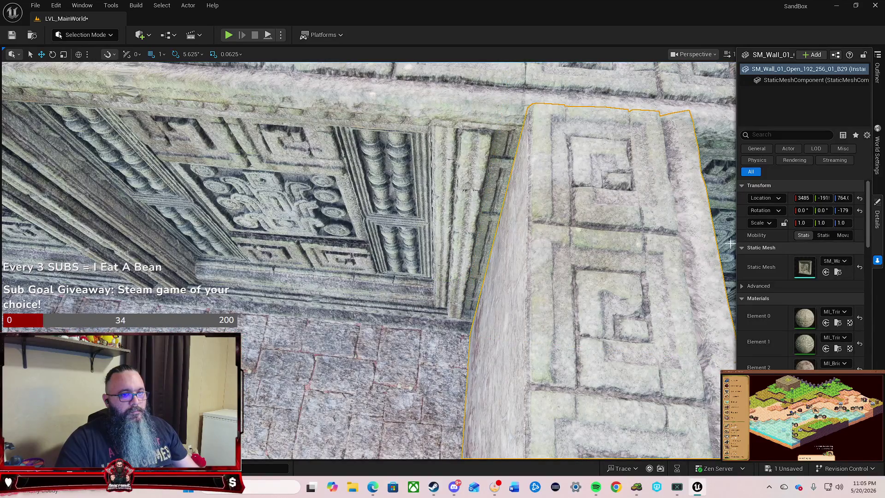
{"action": "left_click_drag", "start_coordinate": [805, 198], "coordinate": [803, 198]}
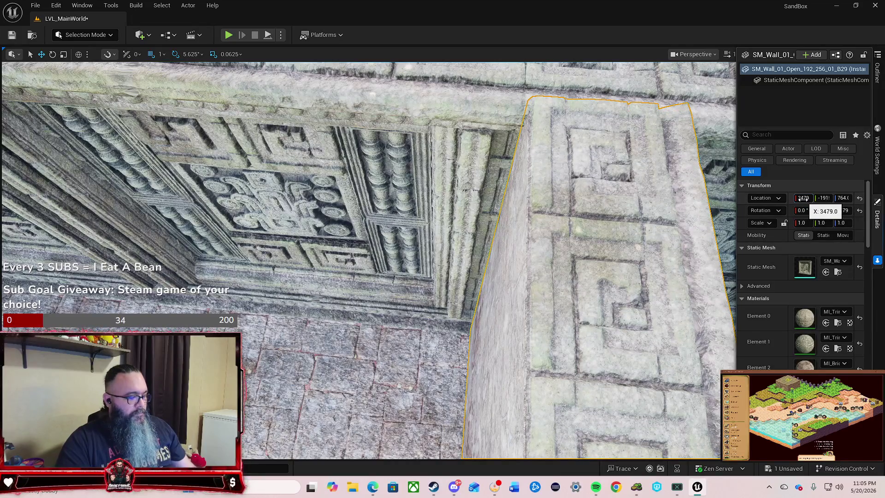
{"action": "key", "text": "ctrl+z"}
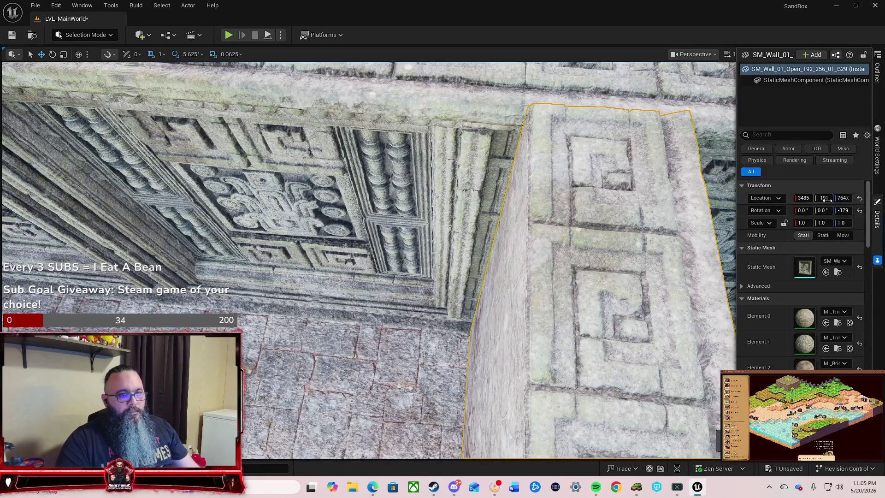
{"action": "left_click_drag", "start_coordinate": [825, 199], "coordinate": [817, 198]}
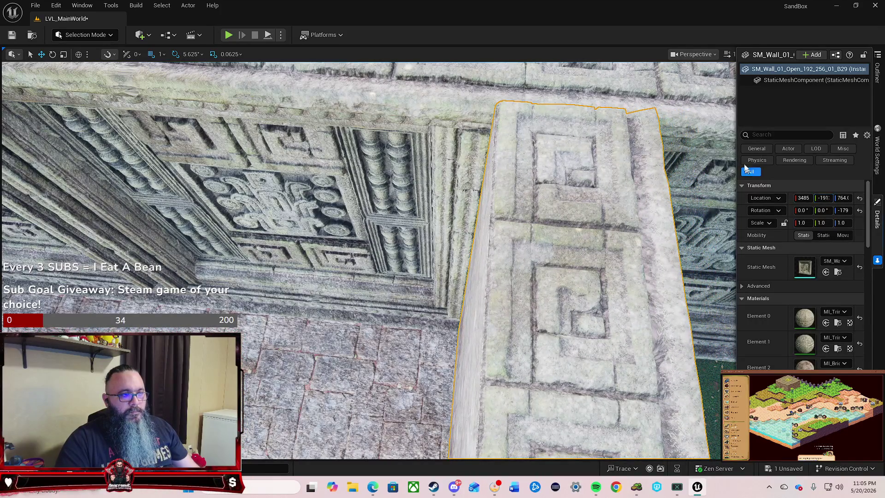
Frame the corner pillar from above and at an angle to confirm it sits flush.
{"action": "left_click", "coordinate": [563, 152]}
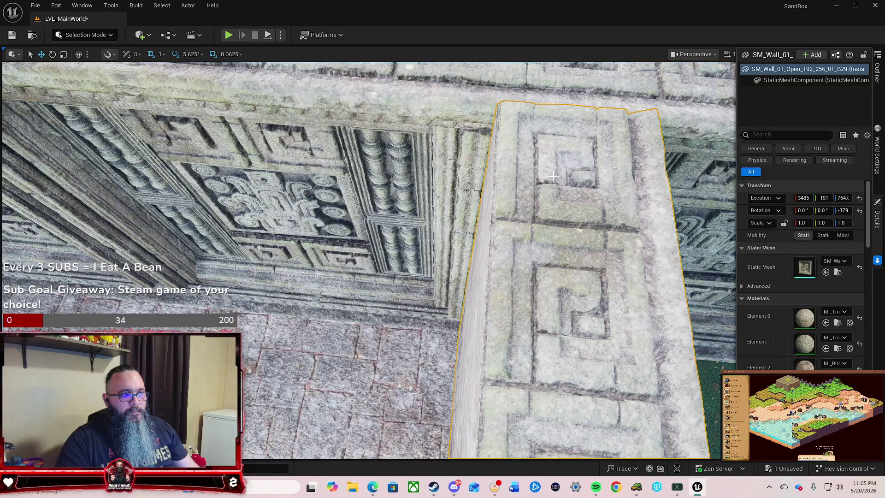
{"action": "key", "text": "f"}
{"action": "scroll", "coordinate": [526, 152], "scroll_direction": "down", "scroll_amount": 5}
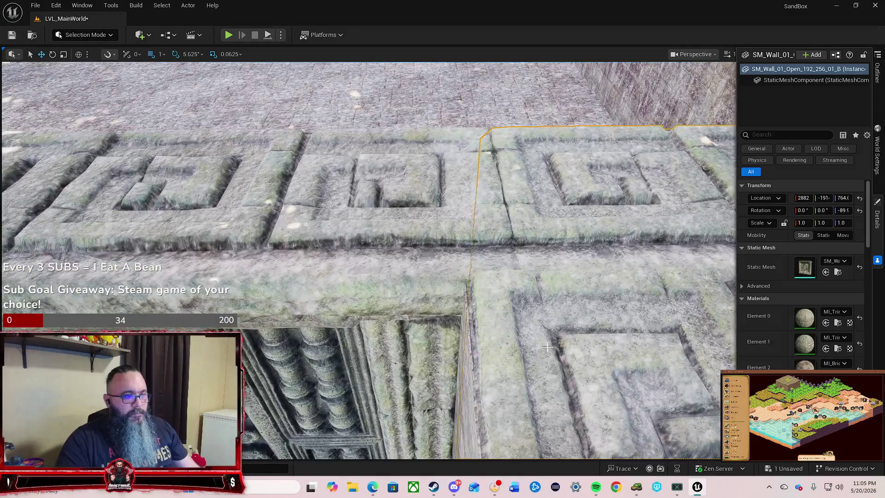
{"action": "left_click", "coordinate": [547, 347]}
{"action": "key", "text": "f"}
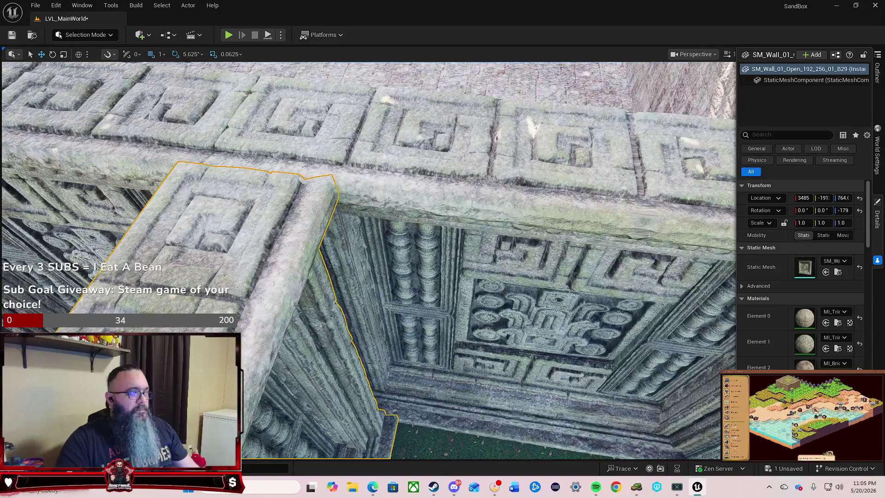
{"action": "key", "text": "f"}
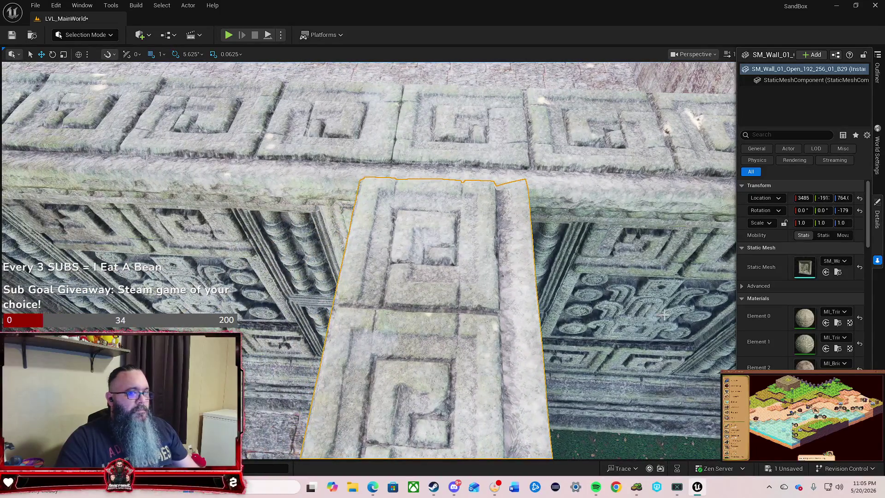
{"action": "left_click", "coordinate": [821, 198]}
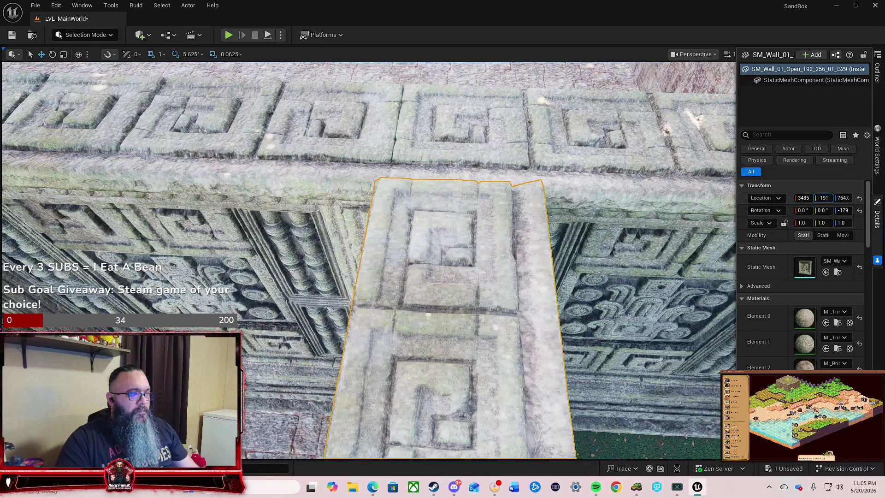
{"action": "mouse_move", "coordinate": [462, 277]}
{"action": "left_mouse_down"}
{"action": "mouse_move", "coordinate": [504, 296]}
{"action": "mouse_move", "coordinate": [475, 286]}
{"action": "left_mouse_up"}
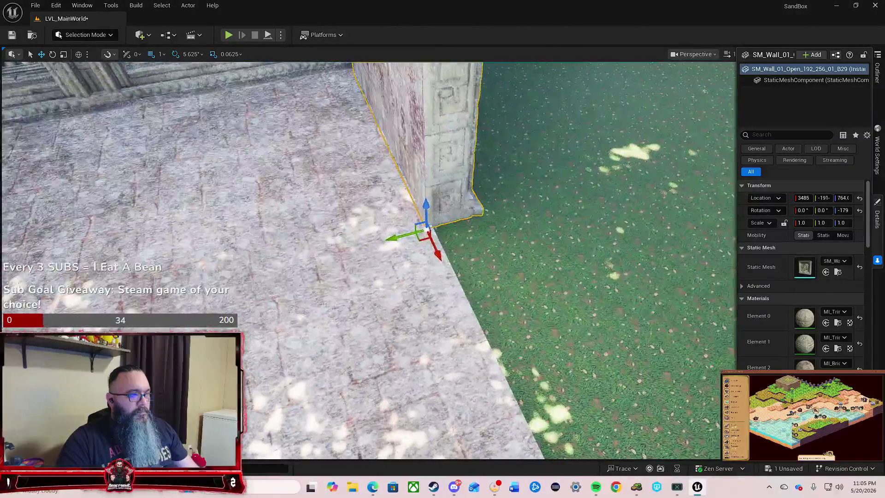
{"action": "scroll", "coordinate": [369, 261], "scroll_direction": "up", "scroll_amount": 3}
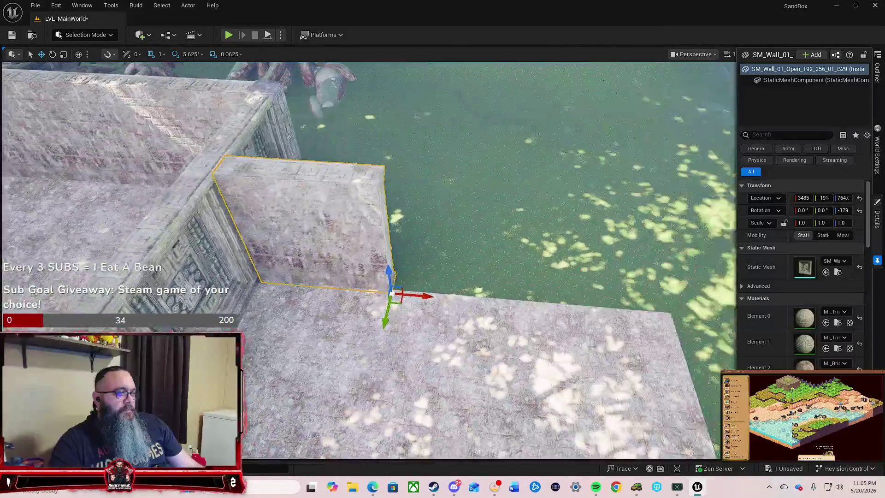
{"action": "scroll", "coordinate": [369, 261], "scroll_direction": "up", "scroll_amount": 3}
{"action": "left_click", "coordinate": [434, 228]}
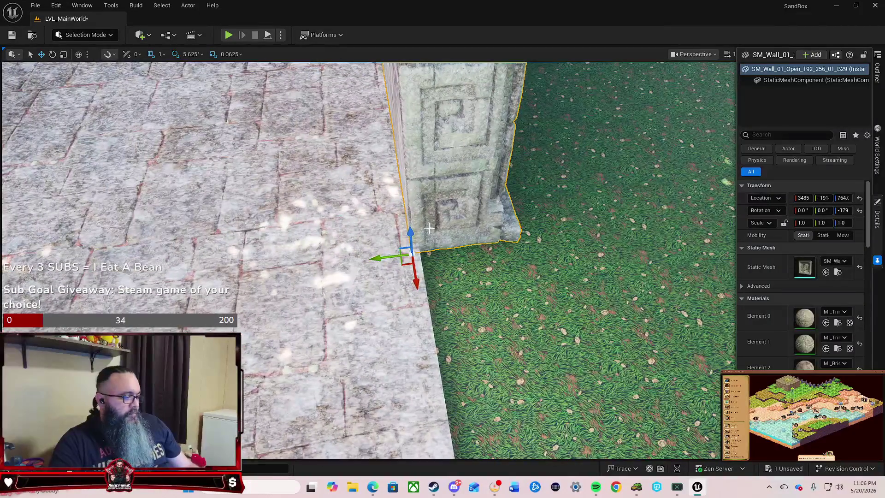
Move the plain wall piece to the courtyard side wall's end, at X location 4501.
{"action": "left_click_drag", "start_coordinate": [374, 260], "coordinate": [674, 256]}
{"action": "left_click_drag", "start_coordinate": [818, 198], "coordinate": [794, 198]}
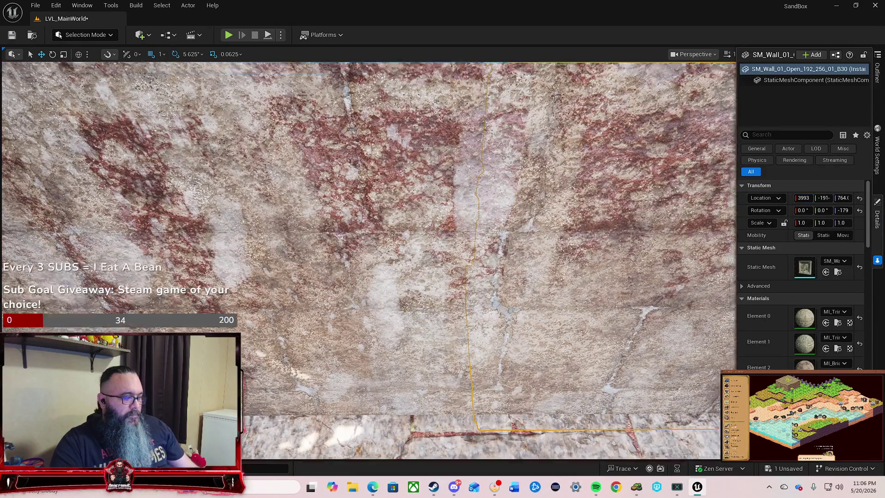
{"action": "mouse_move", "coordinate": [369, 231]}
{"action": "left_mouse_down"}
{"action": "mouse_move", "coordinate": [372, 222]}
{"action": "mouse_move", "coordinate": [371, 256]}
{"action": "mouse_move", "coordinate": [571, 342]}
{"action": "left_mouse_up"}
Duplicate the wall piece with Ctrl+D and slide the copy along the wall line to close the gap.
{"action": "key", "text": "ctrl+d"}
{"action": "left_click_drag", "start_coordinate": [529, 339], "coordinate": [484, 305]}
{"action": "left_click_drag", "start_coordinate": [366, 281], "coordinate": [484, 272]}
{"action": "left_click_drag", "start_coordinate": [409, 221], "coordinate": [631, 181]}
{"action": "left_click_drag", "start_coordinate": [462, 276], "coordinate": [484, 258]}
{"action": "mouse_move", "coordinate": [405, 339]}
{"action": "left_mouse_down"}
{"action": "mouse_move", "coordinate": [399, 332]}
{"action": "mouse_move", "coordinate": [405, 339]}
{"action": "left_mouse_up"}
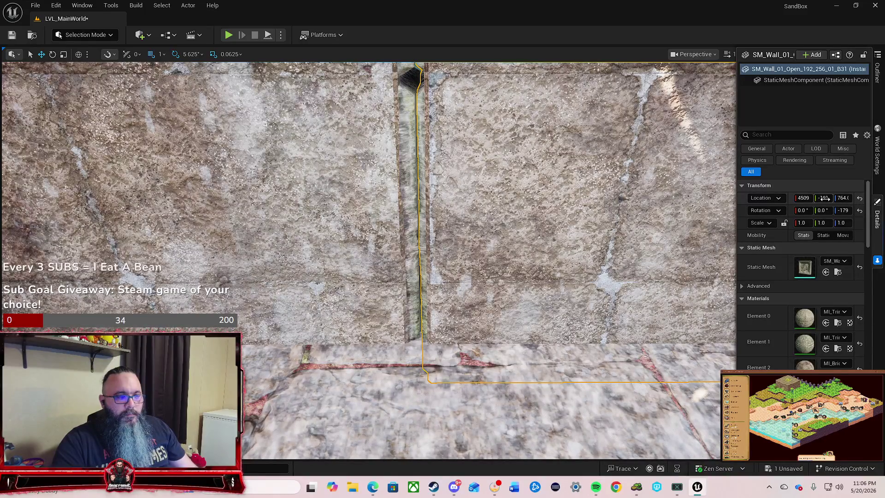
{"action": "left_click_drag", "start_coordinate": [824, 198], "coordinate": [827, 198]}
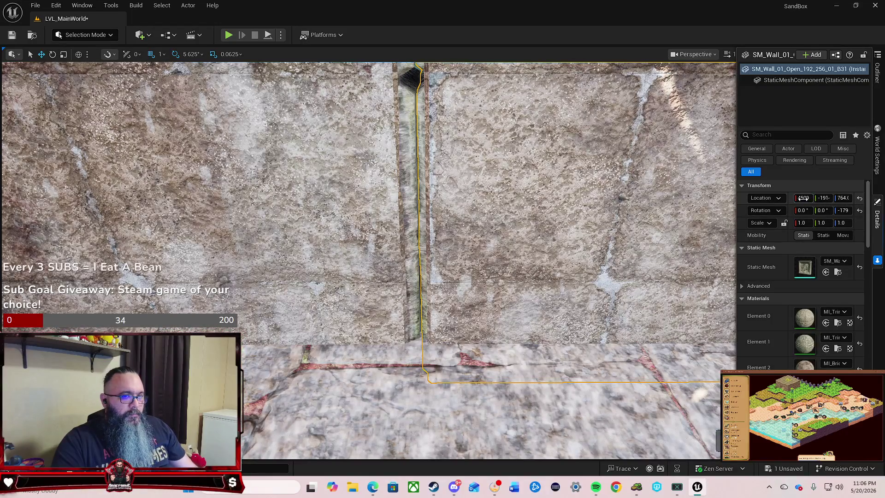
{"action": "left_click_drag", "start_coordinate": [803, 198], "coordinate": [800, 198]}
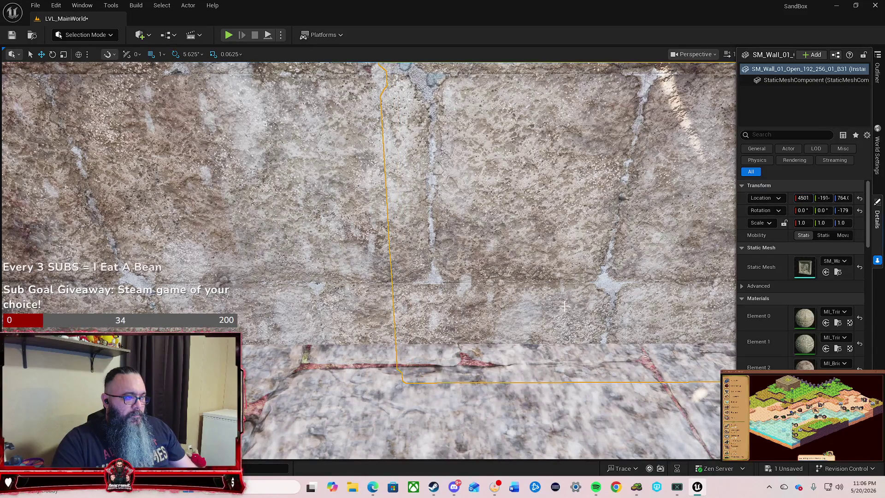
{"action": "key", "text": "s"}
{"action": "key", "text": "s"}
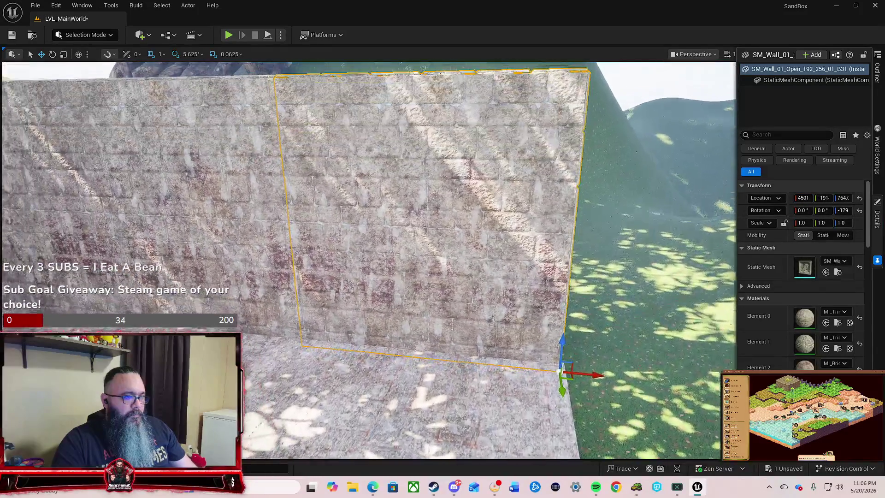
{"action": "key", "text": "s"}
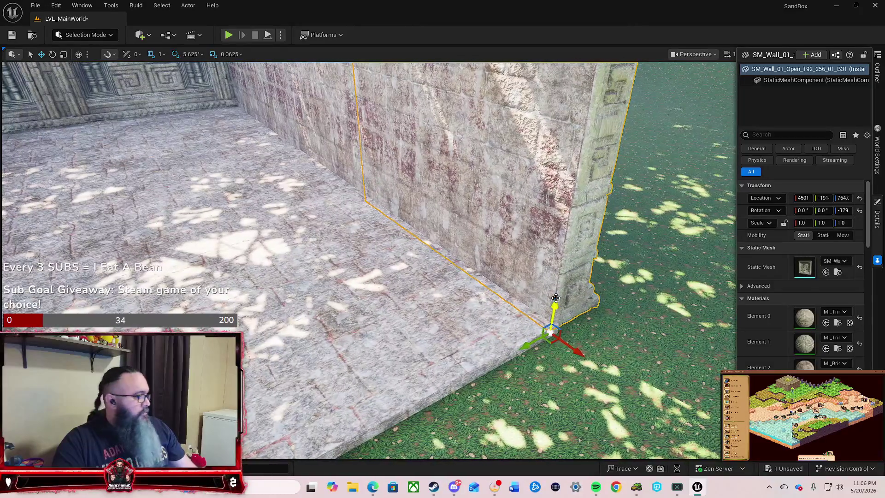
{"action": "key", "text": "s"}
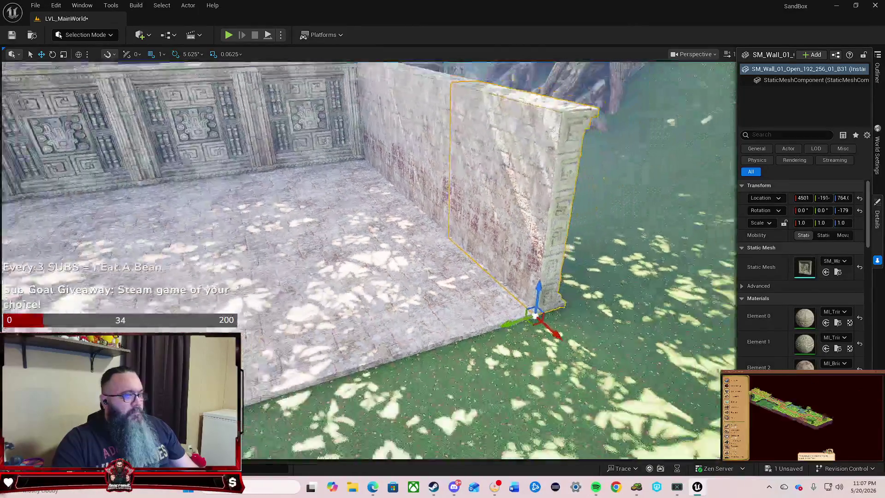
{"action": "key", "text": "s"}
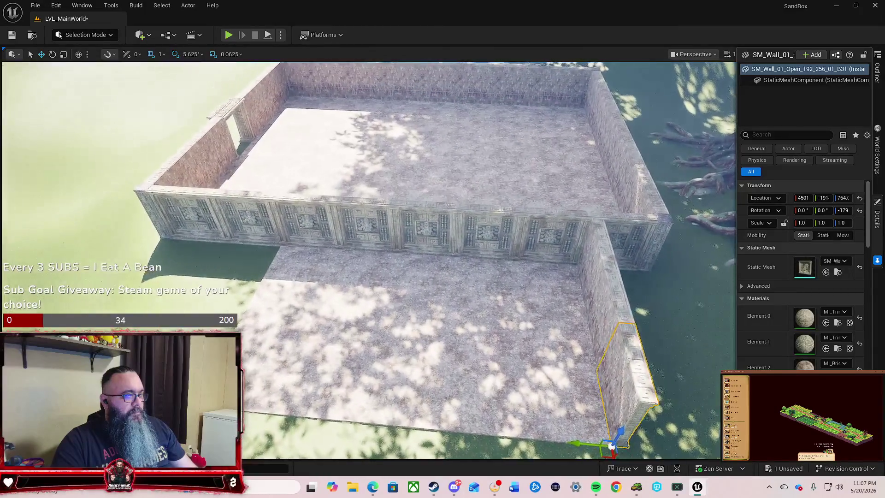
Select the three courtyard wall pieces and rotate them 180° on Z, to about -359°.
{"action": "key", "text": "w"}
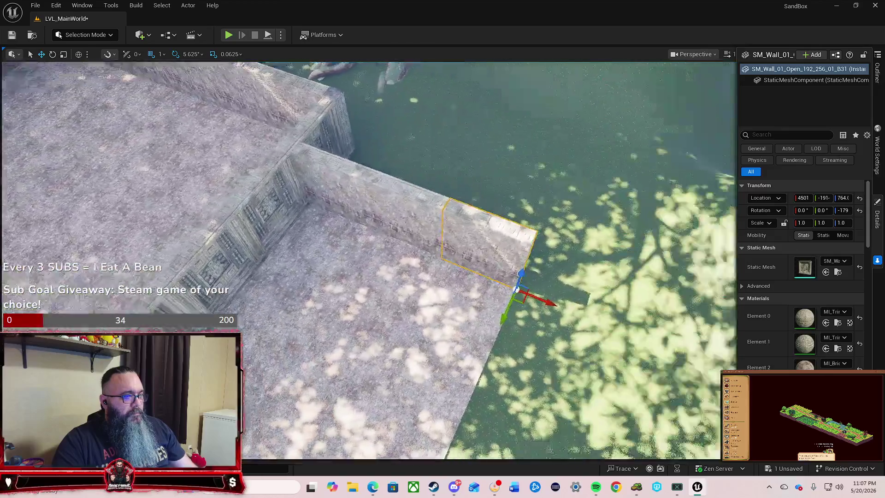
{"action": "left_click_drag", "start_coordinate": [276, 258], "coordinate": [325, 251]}
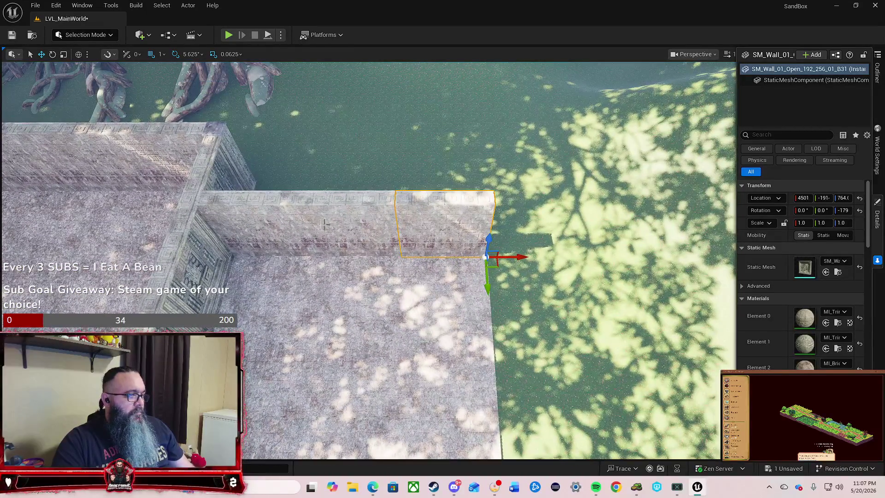
{"action": "left_click", "coordinate": [252, 221]}
{"action": "left_click", "coordinate": [359, 221], "text": "ctrl"}
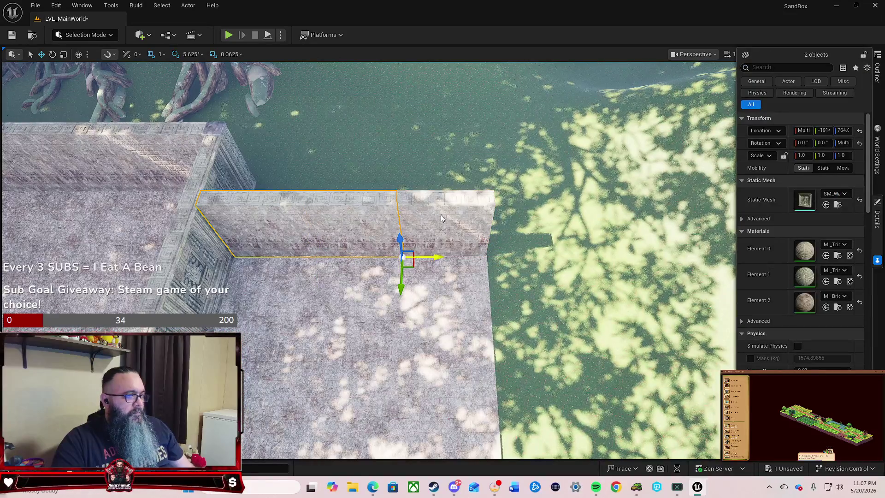
{"action": "mouse_move", "coordinate": [450, 252]}
{"action": "left_mouse_down"}
{"action": "mouse_move", "coordinate": [567, 296]}
{"action": "mouse_move", "coordinate": [285, 344]}
{"action": "mouse_move", "coordinate": [341, 341]}
{"action": "mouse_move", "coordinate": [344, 277]}
{"action": "left_mouse_up"}
{"action": "key", "text": "e"}
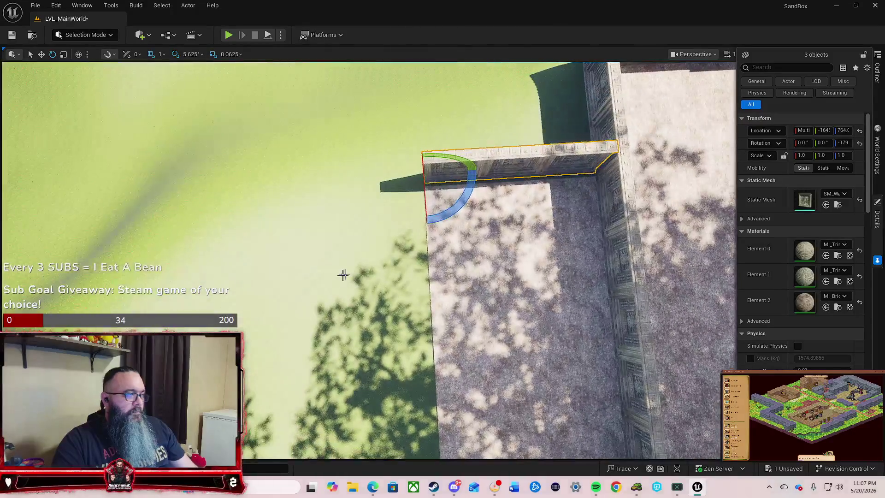
{"action": "left_click_drag", "start_coordinate": [371, 186], "coordinate": [369, 176]}
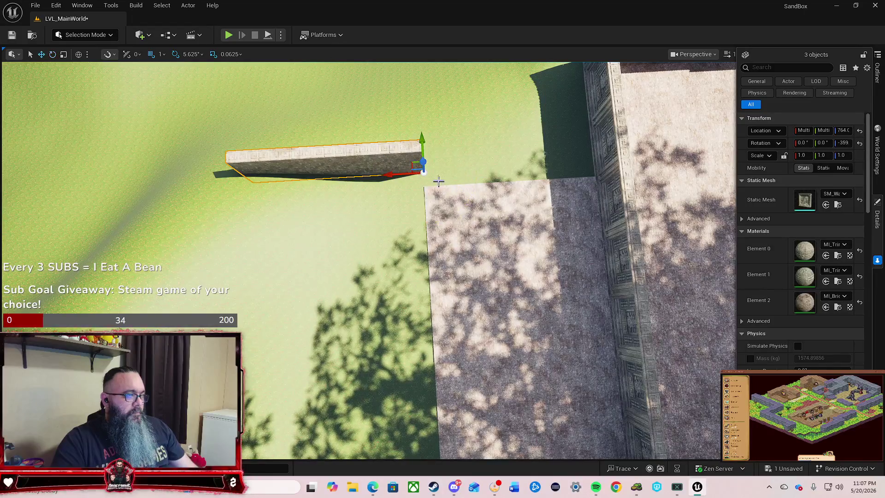
{"action": "mouse_move", "coordinate": [425, 141]}
{"action": "left_mouse_down"}
{"action": "mouse_move", "coordinate": [431, 179]}
{"action": "mouse_move", "coordinate": [432, 111]}
{"action": "mouse_move", "coordinate": [388, 127]}
{"action": "left_mouse_up"}
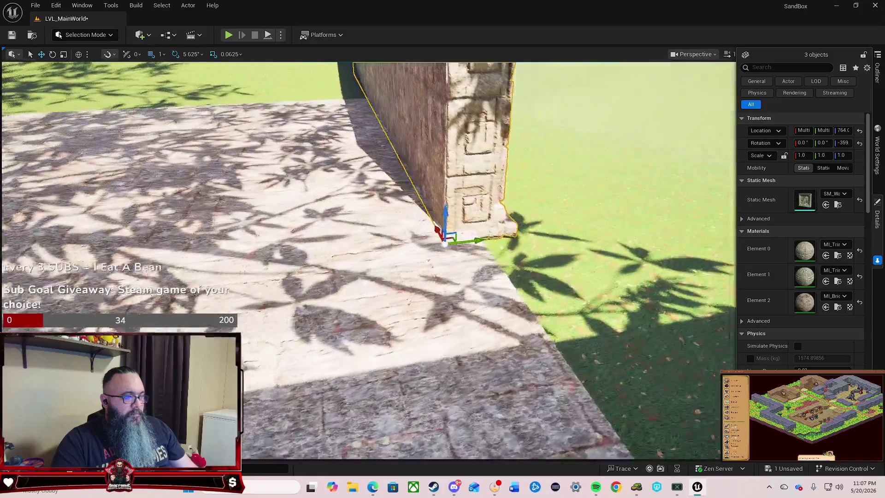
{"action": "scroll", "coordinate": [443, 268], "scroll_direction": "up", "scroll_amount": 6}
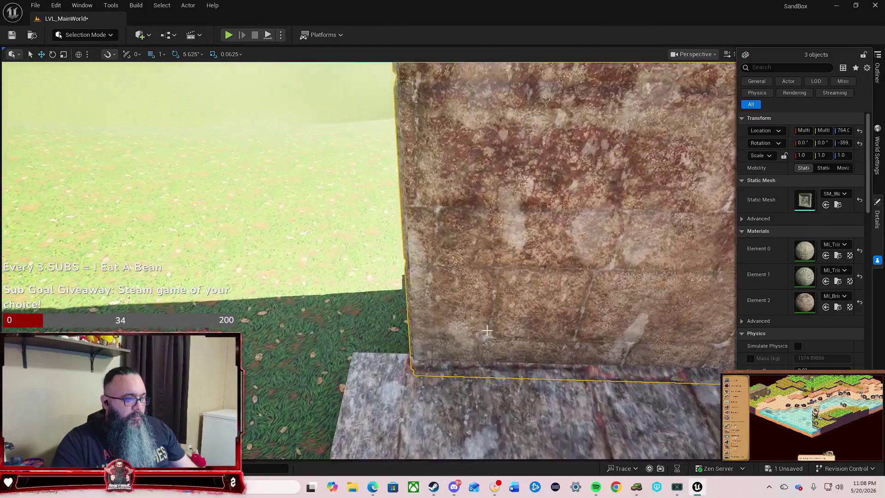
{"action": "left_click", "coordinate": [804, 131]}
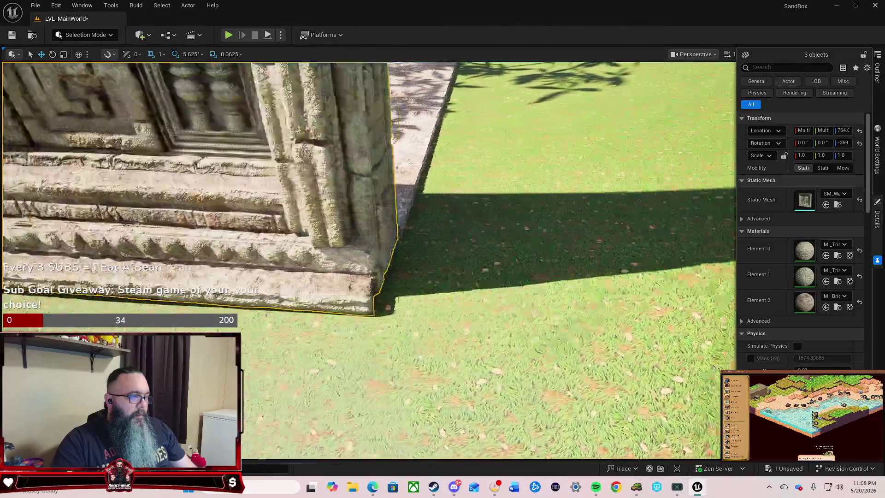
{"action": "key", "text": "w"}
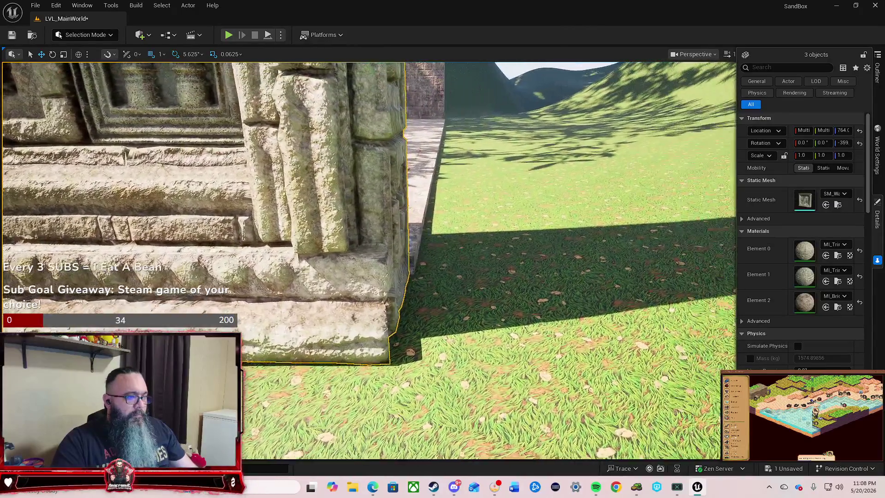
{"action": "key", "text": "f"}
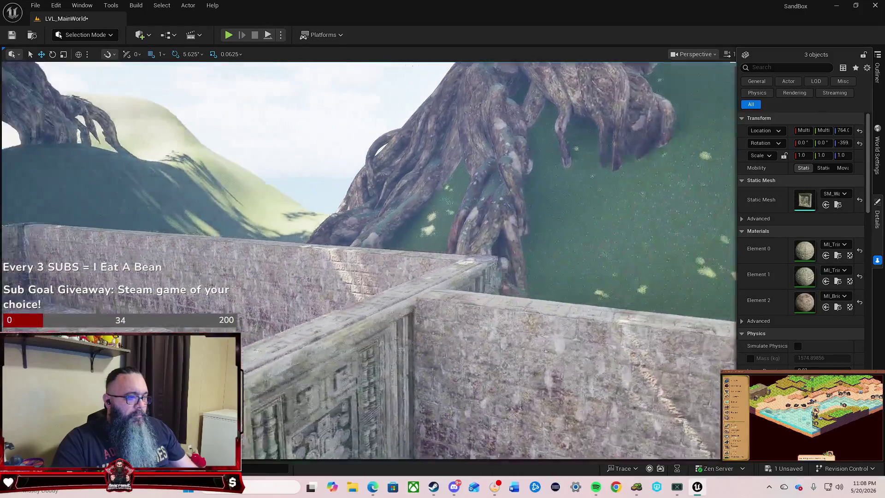
{"action": "scroll", "coordinate": [385, 334], "scroll_direction": "down", "scroll_amount": 10}
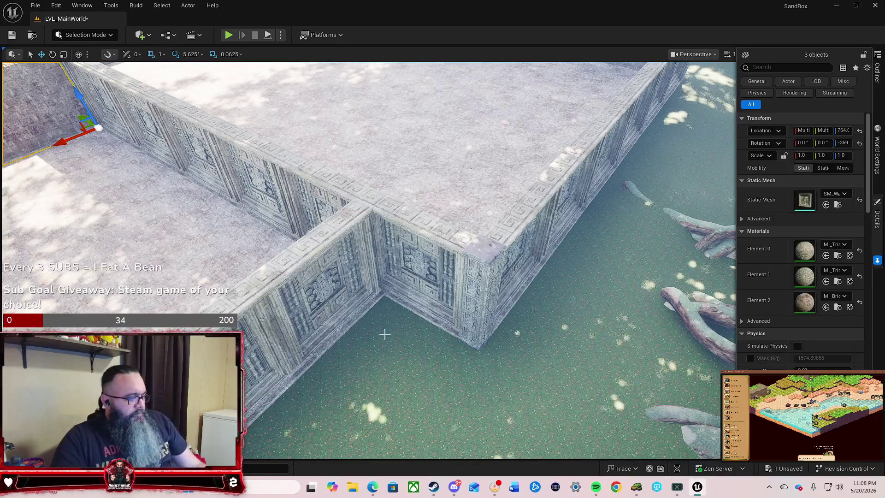
{"action": "scroll", "coordinate": [429, 334], "scroll_direction": "up", "scroll_amount": 10}
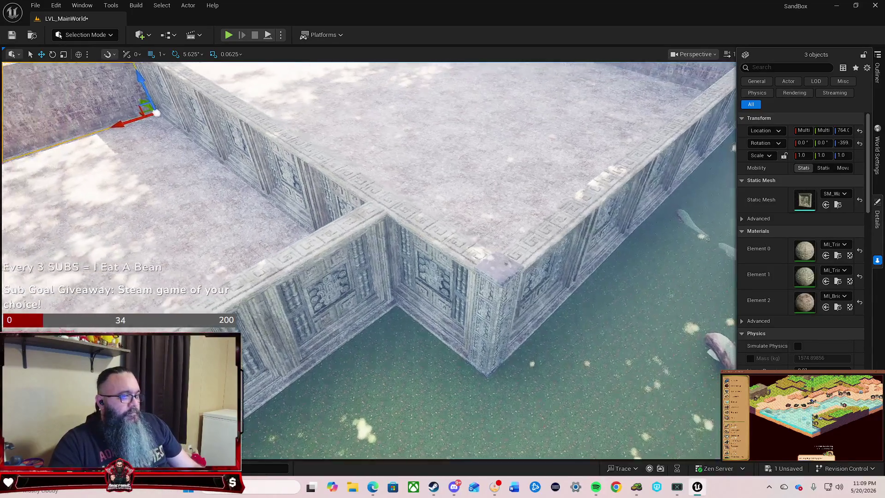
{"action": "scroll", "coordinate": [521, 359], "scroll_direction": "up", "scroll_amount": 3}
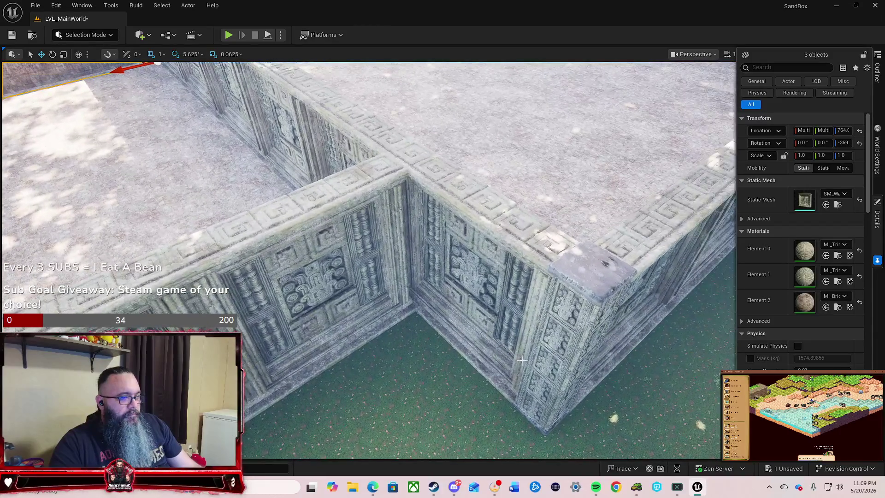
{"action": "left_click", "coordinate": [552, 370]}
{"action": "mouse_move", "coordinate": [519, 385]}
{"action": "left_mouse_down"}
{"action": "mouse_move", "coordinate": [498, 385]}
{"action": "mouse_move", "coordinate": [420, 312]}
{"action": "left_mouse_up"}
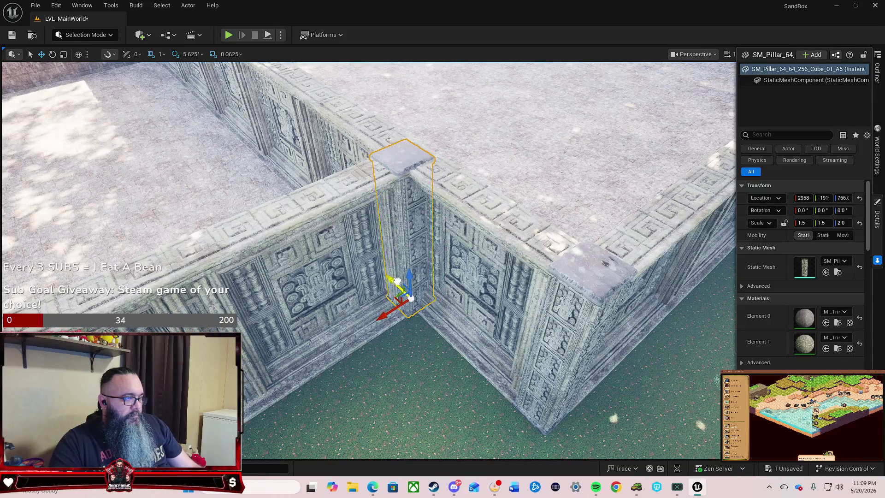
{"action": "key", "text": "w"}
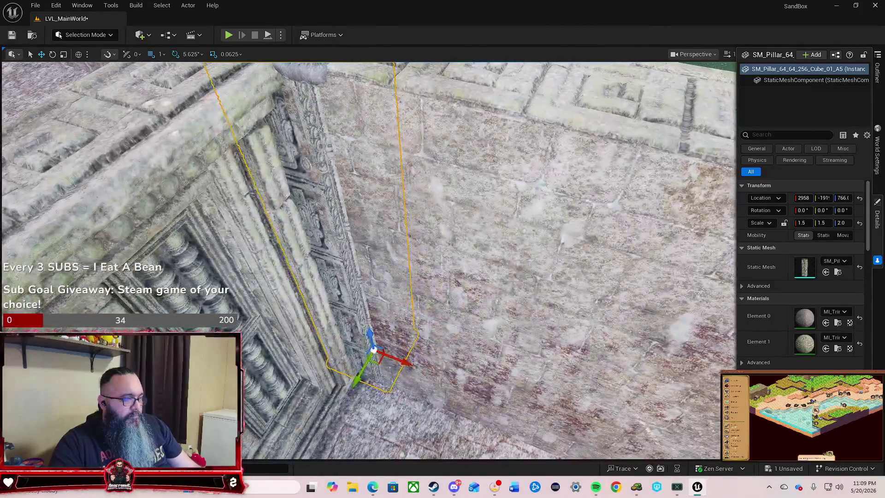
{"action": "left_click_drag", "start_coordinate": [270, 267], "coordinate": [271, 267]}
{"action": "left_click_drag", "start_coordinate": [401, 331], "coordinate": [399, 329]}
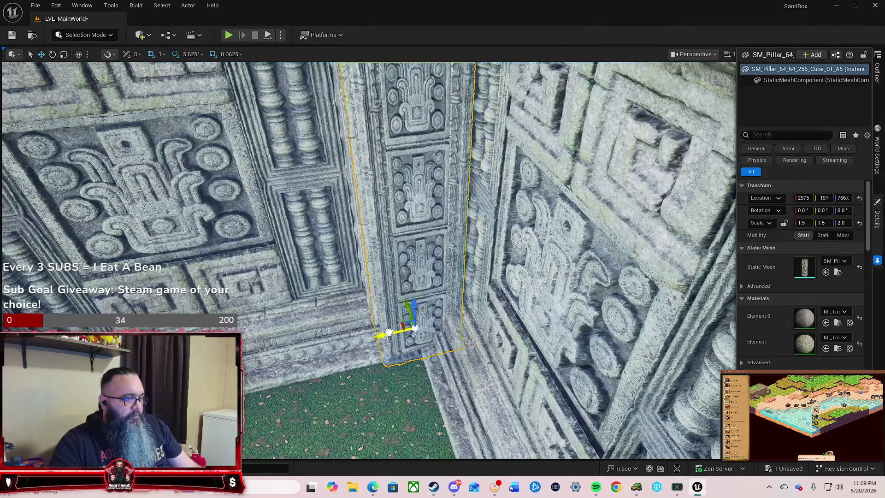
{"action": "left_click_drag", "start_coordinate": [347, 318], "coordinate": [346, 318]}
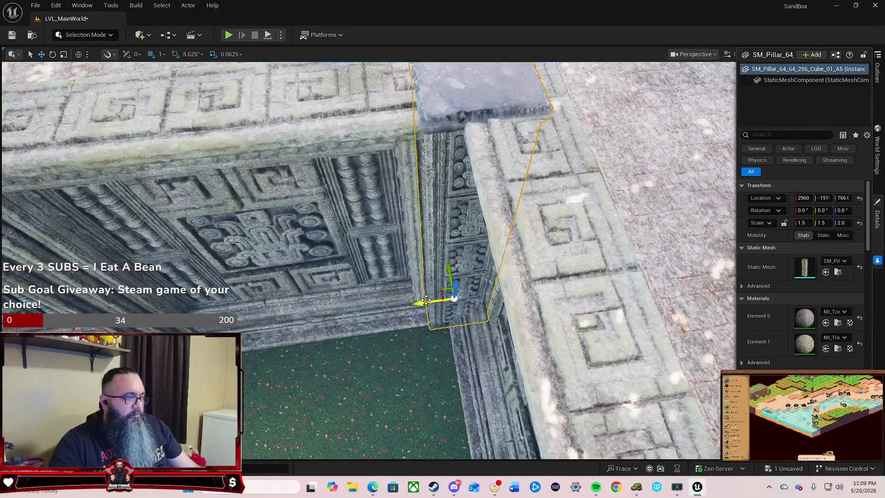
{"action": "left_click_drag", "start_coordinate": [435, 301], "coordinate": [420, 301]}
{"action": "scroll", "coordinate": [420, 301], "scroll_direction": "up", "scroll_amount": 8}
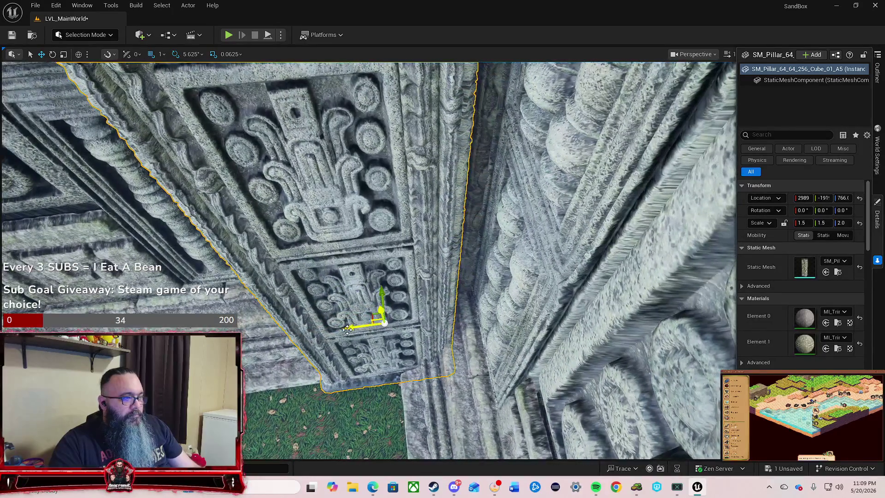
{"action": "left_click_drag", "start_coordinate": [371, 322], "coordinate": [395, 323]}
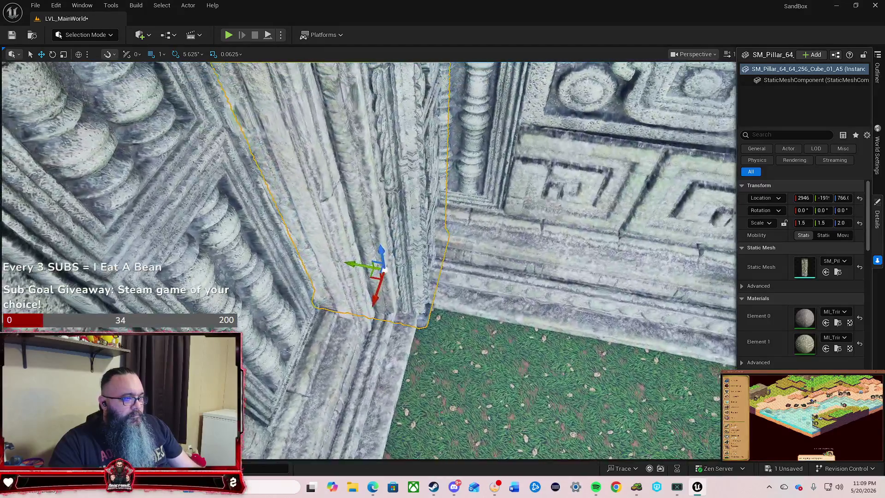
{"action": "mouse_move", "coordinate": [372, 218]}
{"action": "left_mouse_down"}
{"action": "mouse_move", "coordinate": [360, 222]}
{"action": "mouse_move", "coordinate": [372, 218]}
{"action": "left_mouse_up"}
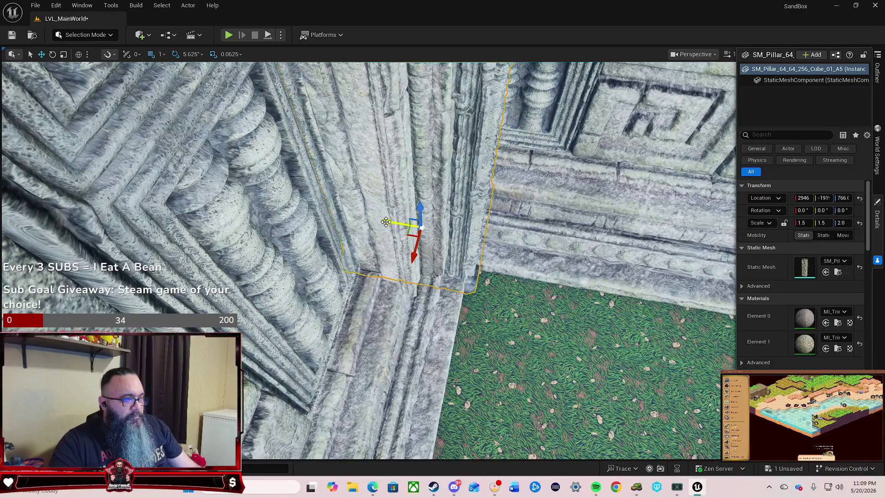
{"action": "left_click_drag", "start_coordinate": [411, 220], "coordinate": [384, 214]}
{"action": "mouse_move", "coordinate": [404, 251]}
{"action": "left_mouse_down"}
{"action": "mouse_move", "coordinate": [406, 242]}
{"action": "mouse_move", "coordinate": [433, 258]}
{"action": "mouse_move", "coordinate": [368, 278]}
{"action": "mouse_move", "coordinate": [413, 272]}
{"action": "left_mouse_up"}
{"action": "key", "text": "f"}
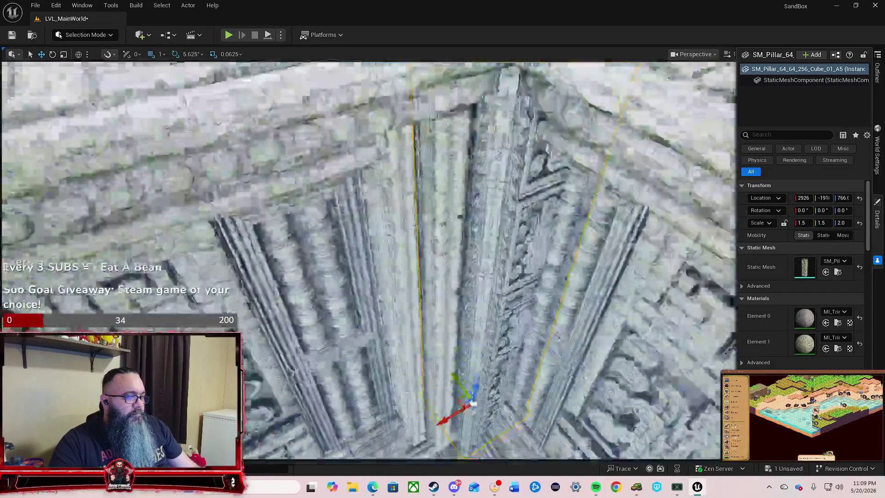
{"action": "key", "text": "e"}
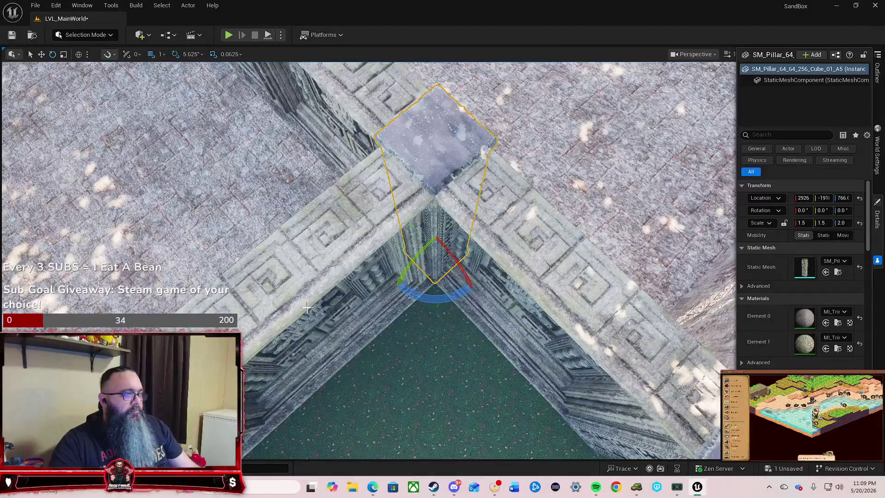
{"action": "left_click_drag", "start_coordinate": [424, 299], "coordinate": [397, 290]}
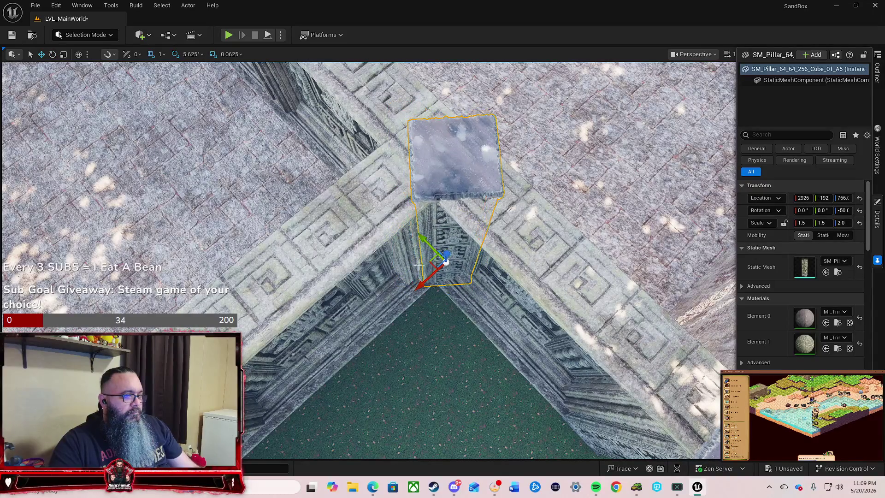
{"action": "scroll", "coordinate": [407, 286], "scroll_direction": "up", "scroll_amount": 10}
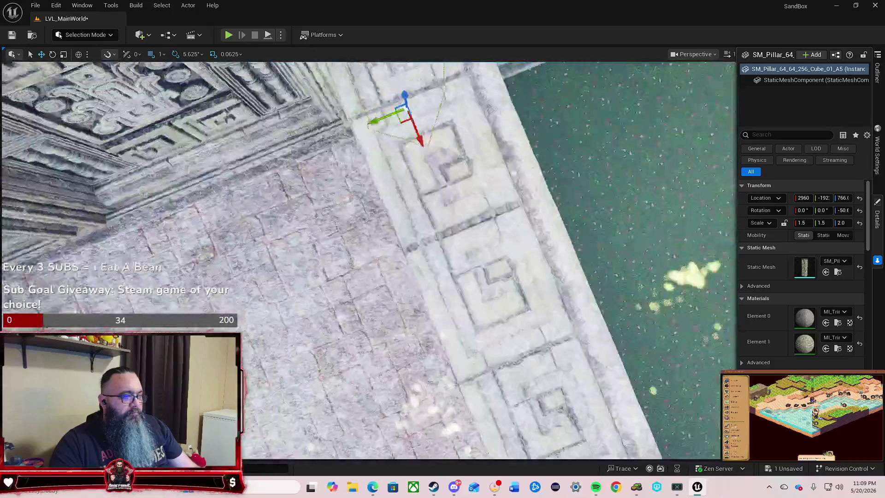
{"action": "left_click_drag", "start_coordinate": [368, 261], "coordinate": [311, 251]}
{"action": "mouse_move", "coordinate": [385, 343]}
{"action": "left_mouse_down"}
{"action": "mouse_move", "coordinate": [378, 360]}
{"action": "mouse_move", "coordinate": [354, 365]}
{"action": "mouse_move", "coordinate": [415, 356]}
{"action": "mouse_move", "coordinate": [399, 356]}
{"action": "left_mouse_up"}
{"action": "scroll", "coordinate": [354, 365], "scroll_direction": "up", "scroll_amount": 2}
{"action": "scroll", "coordinate": [400, 356], "scroll_direction": "down", "scroll_amount": 3}
{"action": "key", "text": "e"}
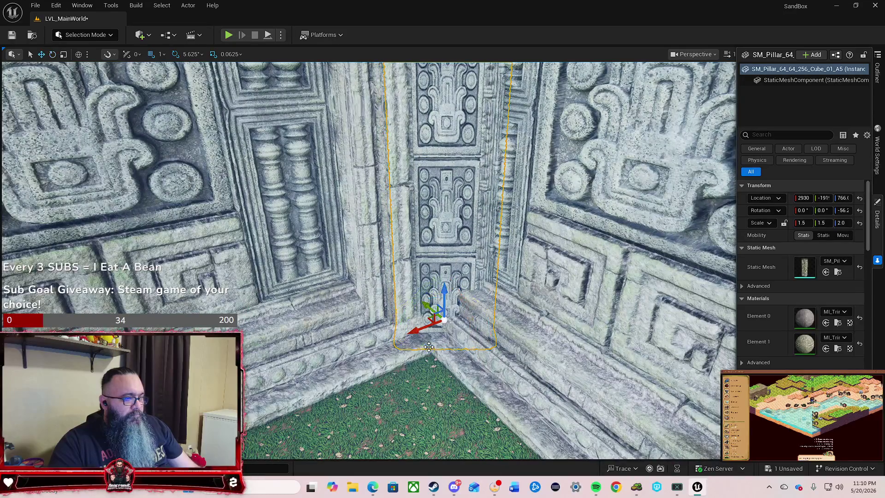
{"action": "key", "text": "e"}
{"action": "mouse_move", "coordinate": [416, 339]}
{"action": "left_mouse_down"}
{"action": "mouse_move", "coordinate": [400, 342]}
{"action": "mouse_move", "coordinate": [423, 348]}
{"action": "left_mouse_up"}
{"action": "left_click_drag", "start_coordinate": [420, 315], "coordinate": [418, 301]}
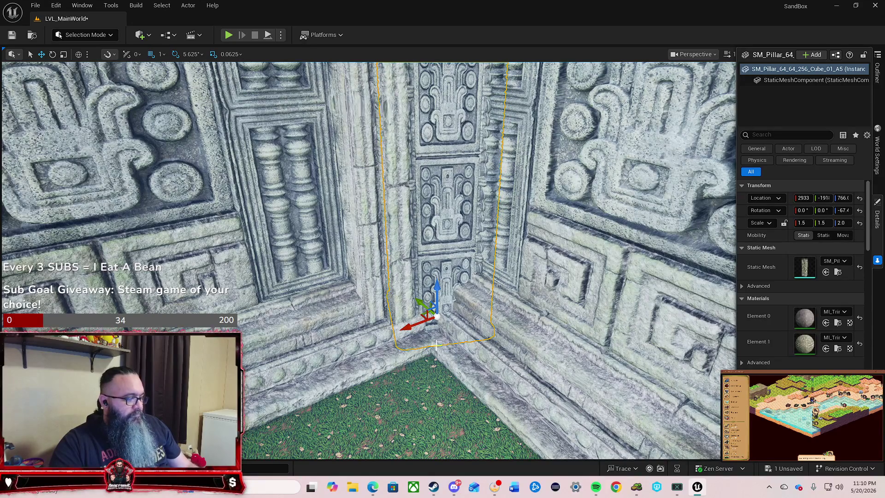
{"action": "key", "text": "Delete"}
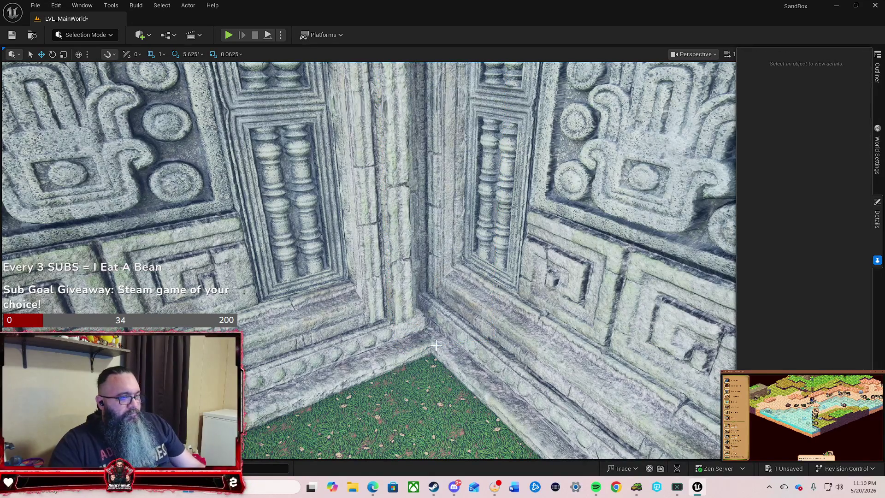
{"action": "left_click_drag", "start_coordinate": [445, 345], "coordinate": [427, 330]}
{"action": "mouse_move", "coordinate": [361, 358]}
{"action": "left_mouse_down"}
{"action": "mouse_move", "coordinate": [381, 326]}
{"action": "mouse_move", "coordinate": [345, 368]}
{"action": "left_mouse_up"}
Slide the three selected carved wall pieces left along X until they butt against the corner.
{"action": "left_click", "coordinate": [381, 326]}
{"action": "left_click", "coordinate": [345, 369], "text": "ctrl"}
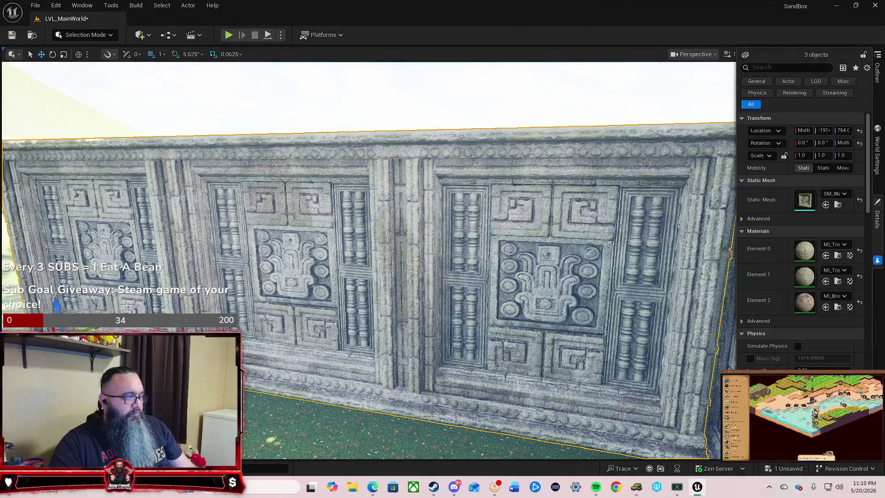
{"action": "left_click", "coordinate": [151, 274]}
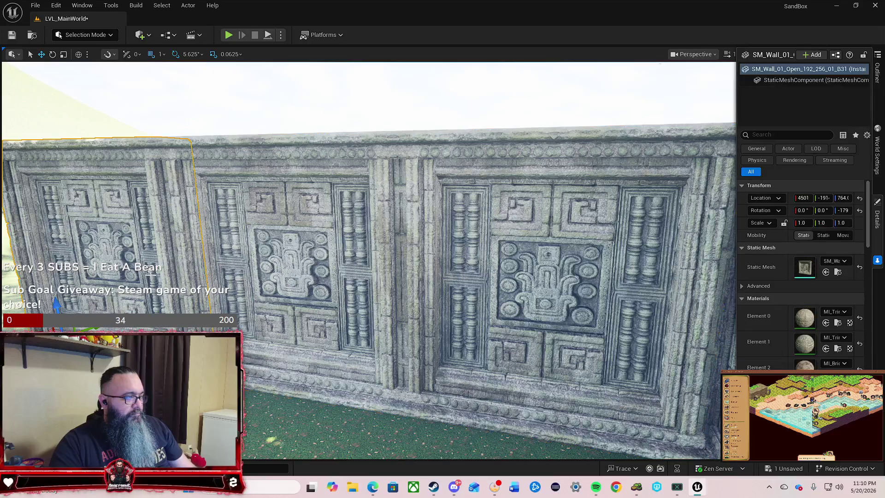
{"action": "key", "text": "ctrl+z"}
{"action": "mouse_move", "coordinate": [275, 286]}
{"action": "left_mouse_down"}
{"action": "mouse_move", "coordinate": [270, 249]}
{"action": "mouse_move", "coordinate": [281, 233]}
{"action": "mouse_move", "coordinate": [255, 299]}
{"action": "left_mouse_up"}
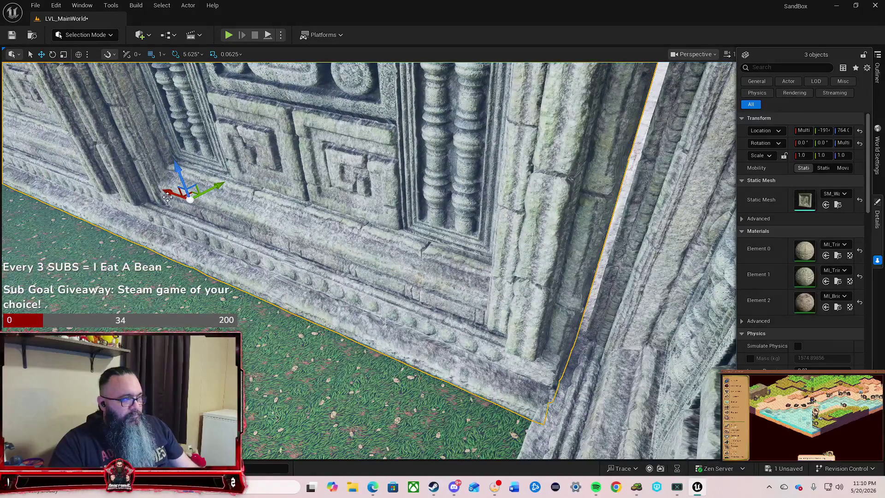
{"action": "scroll", "coordinate": [179, 194], "scroll_direction": "up", "scroll_amount": 5}
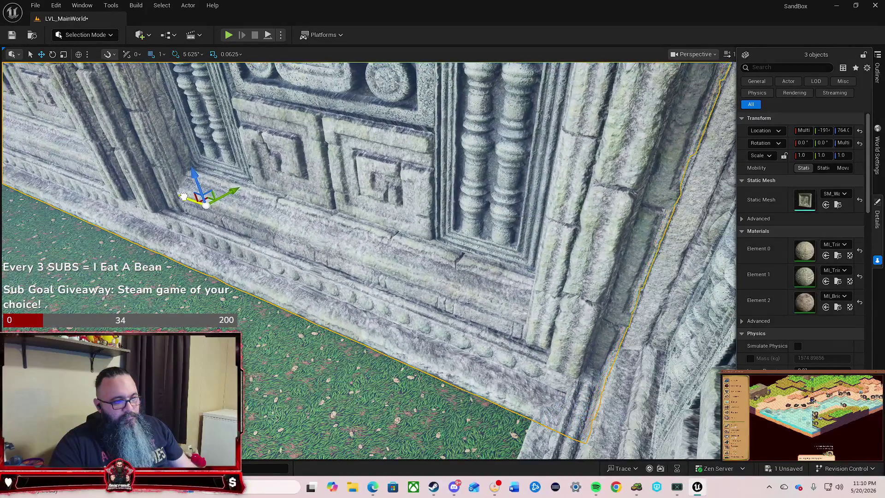
{"action": "mouse_move", "coordinate": [191, 199]}
{"action": "left_mouse_down"}
{"action": "mouse_move", "coordinate": [182, 194]}
{"action": "mouse_move", "coordinate": [201, 187]}
{"action": "mouse_move", "coordinate": [172, 267]}
{"action": "mouse_move", "coordinate": [207, 205]}
{"action": "left_mouse_up"}
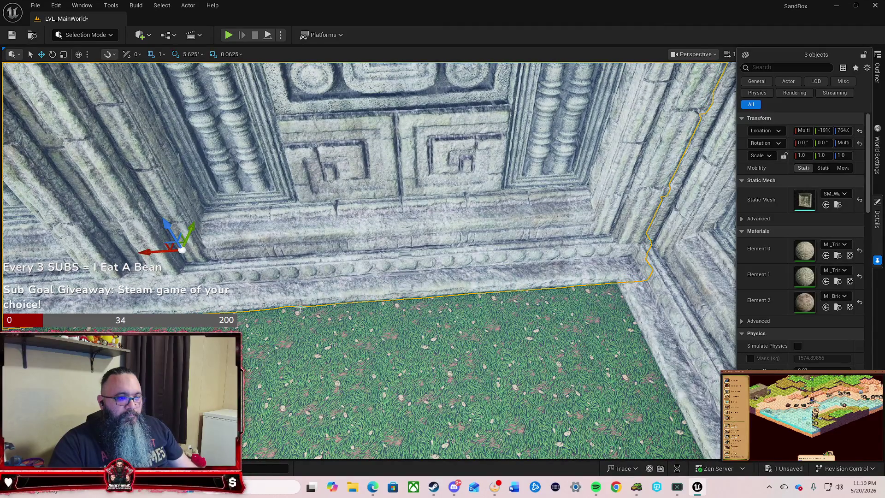
{"action": "left_click_drag", "start_coordinate": [300, 305], "coordinate": [322, 295]}
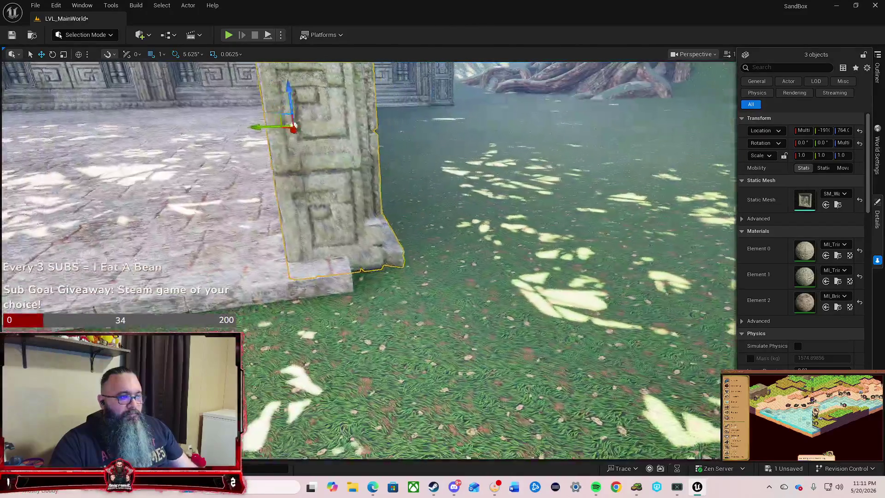
{"action": "mouse_move", "coordinate": [323, 295]}
{"action": "left_mouse_down"}
{"action": "mouse_move", "coordinate": [361, 333]}
{"action": "mouse_move", "coordinate": [332, 318]}
{"action": "left_mouse_up"}
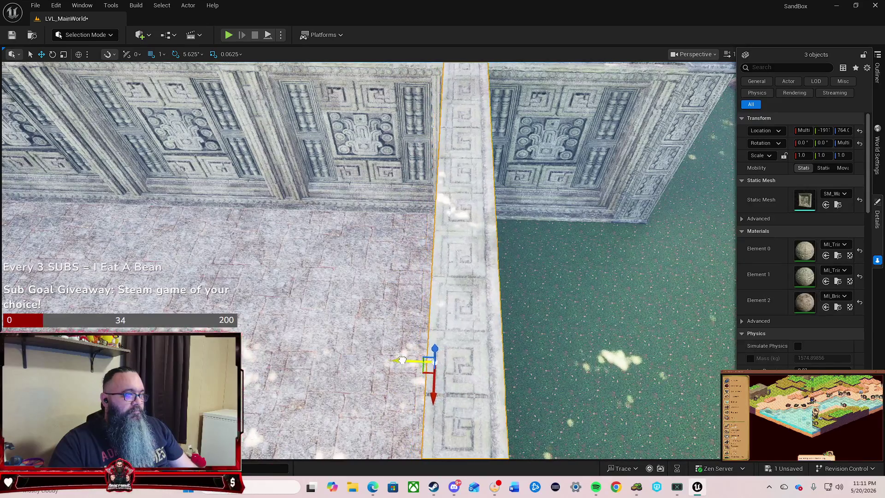
{"action": "key", "text": "w"}
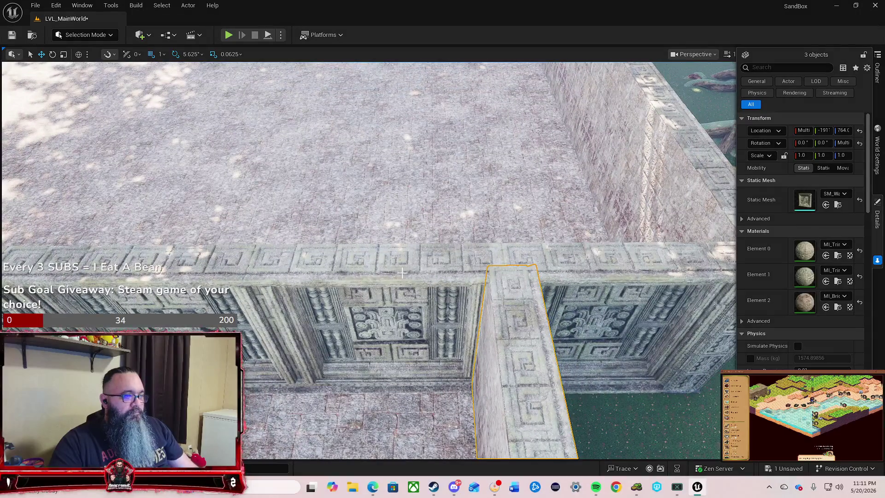
{"action": "left_click", "coordinate": [327, 370]}
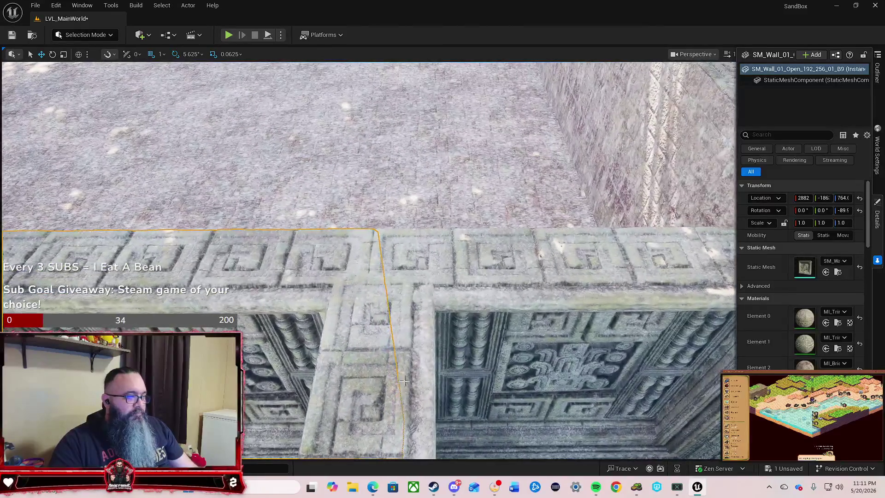
{"action": "key", "text": "s"}
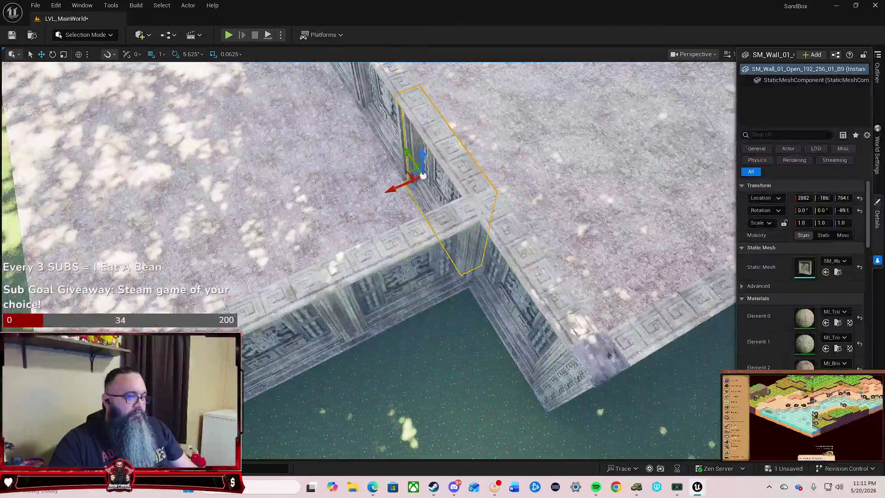
{"action": "key", "text": "w"}
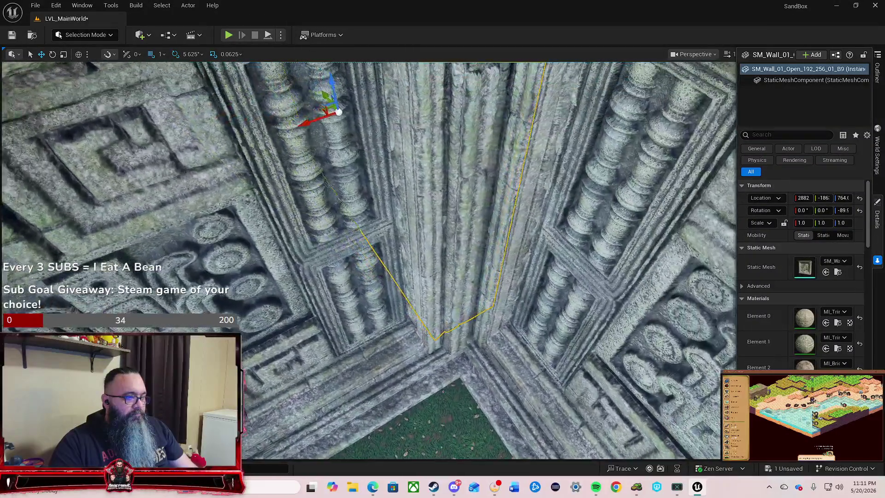
{"action": "key", "text": "s"}
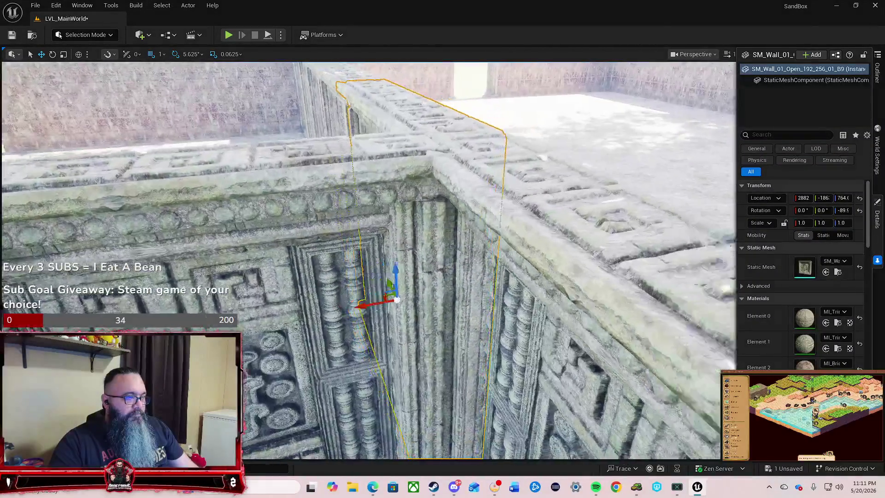
{"action": "key", "text": "f"}
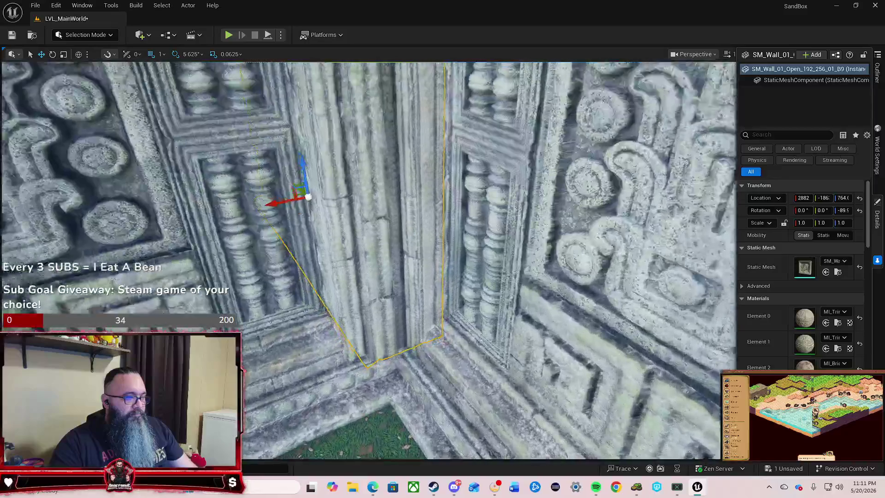
{"action": "key", "text": "d"}
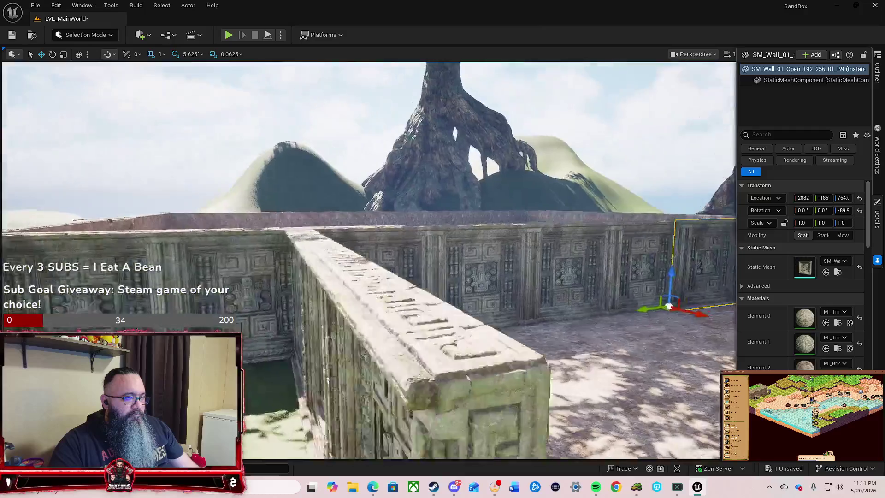
{"action": "key", "text": "s"}
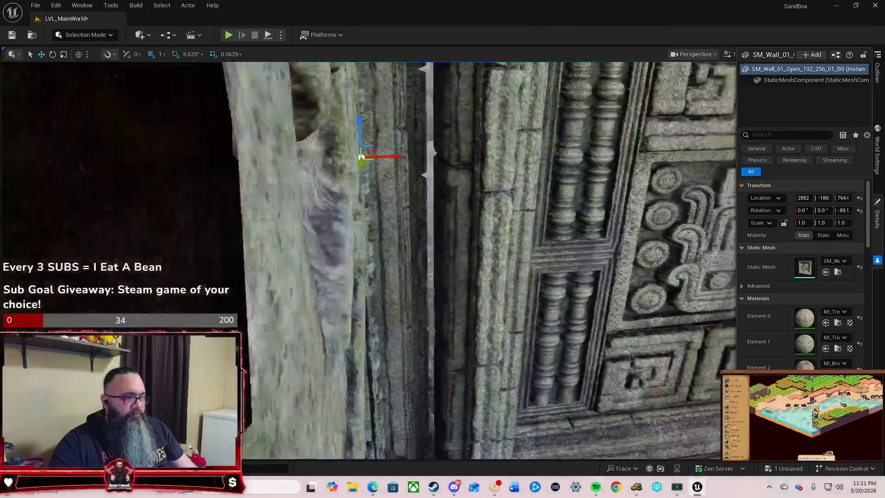
{"action": "key", "text": "s"}
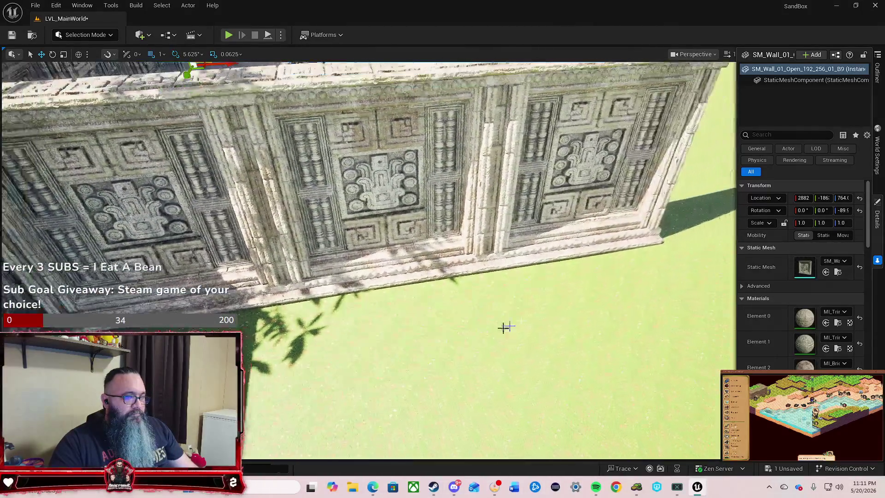
Select the carved outer wall pieces and slide them sideways toward the corner.
{"action": "left_click", "coordinate": [335, 243], "text": "ctrl"}
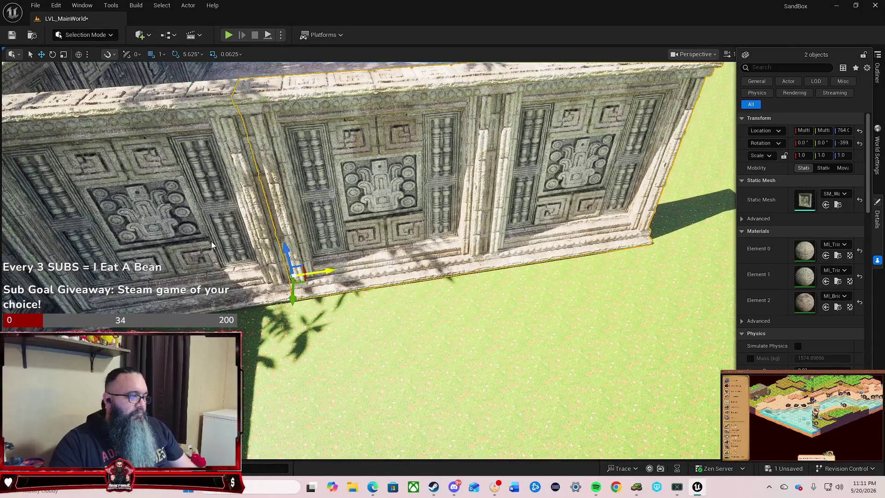
{"action": "key", "text": "w"}
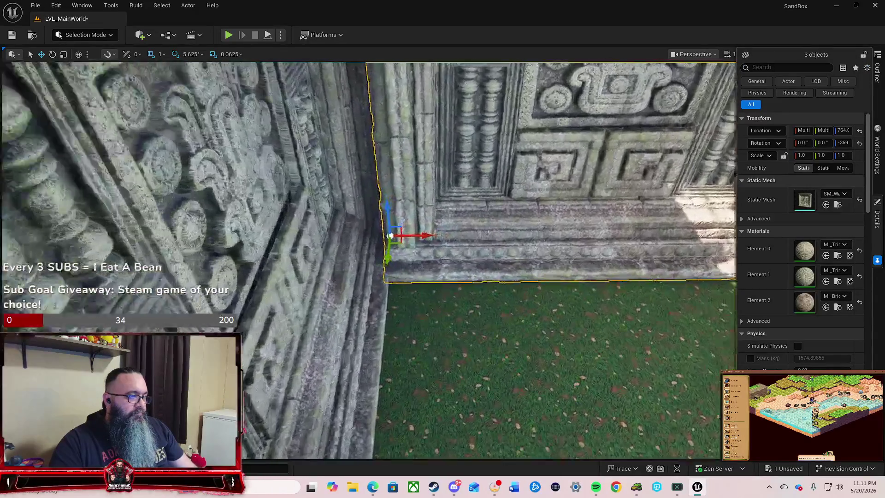
{"action": "key", "text": "w"}
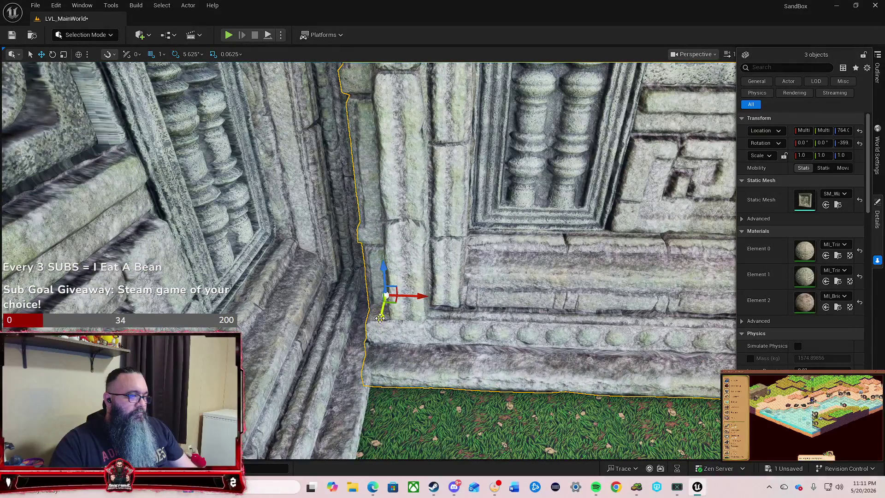
{"action": "mouse_move", "coordinate": [382, 311]}
{"action": "left_mouse_down"}
{"action": "mouse_move", "coordinate": [388, 263]}
{"action": "mouse_move", "coordinate": [422, 258]}
{"action": "left_mouse_up"}
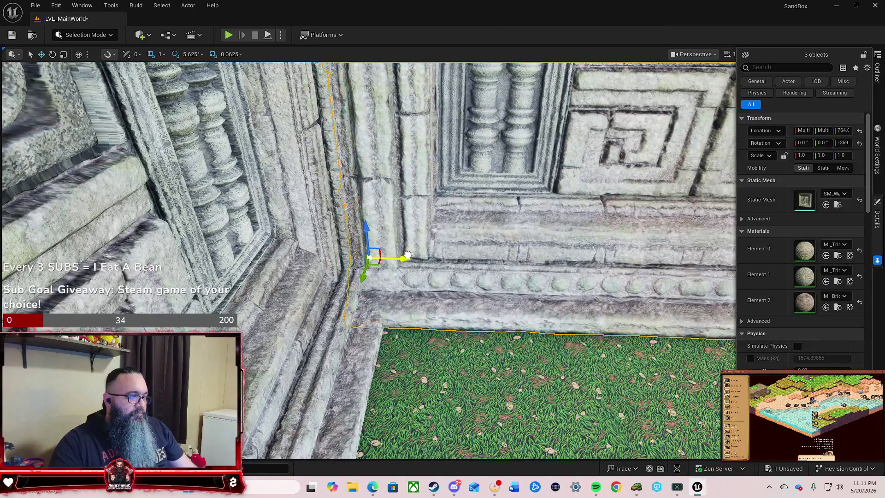
{"action": "mouse_move", "coordinate": [364, 278]}
{"action": "left_mouse_down"}
{"action": "mouse_move", "coordinate": [357, 289]}
{"action": "mouse_move", "coordinate": [371, 268]}
{"action": "mouse_move", "coordinate": [433, 281]}
{"action": "mouse_move", "coordinate": [371, 279]}
{"action": "mouse_move", "coordinate": [343, 242]}
{"action": "mouse_move", "coordinate": [334, 277]}
{"action": "mouse_move", "coordinate": [380, 238]}
{"action": "left_mouse_up"}
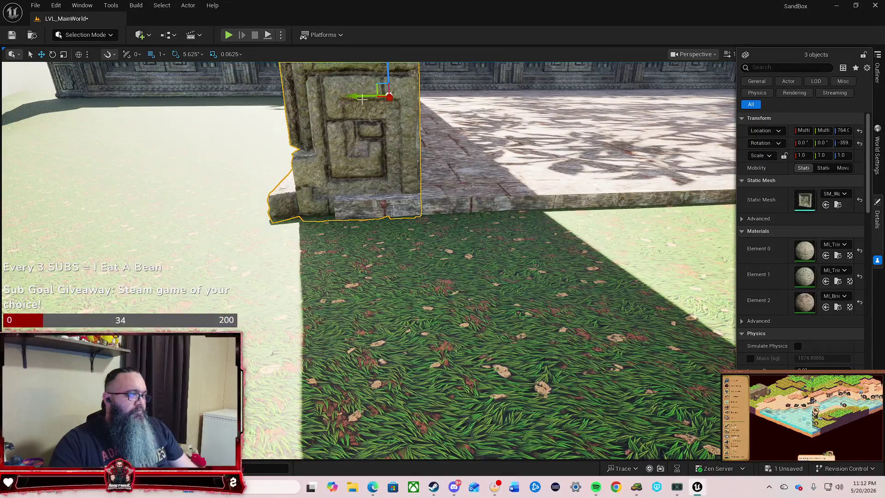
{"action": "left_click_drag", "start_coordinate": [361, 97], "coordinate": [353, 96]}
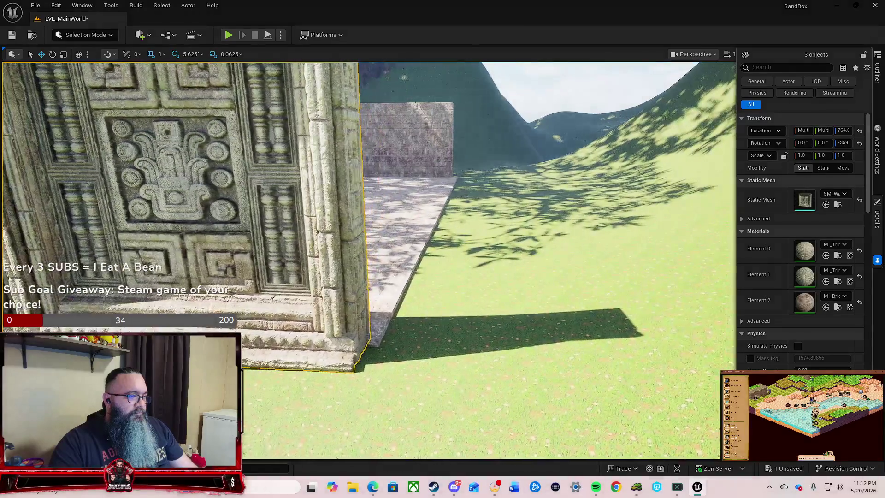
Nudge the carved walls further left along Y to close the remaining corner gap.
{"action": "key", "text": "s"}
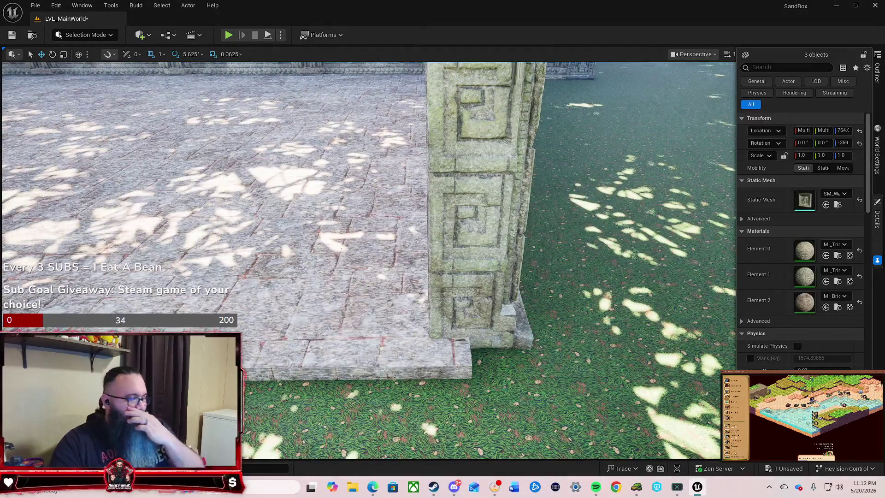
{"action": "key", "text": "s"}
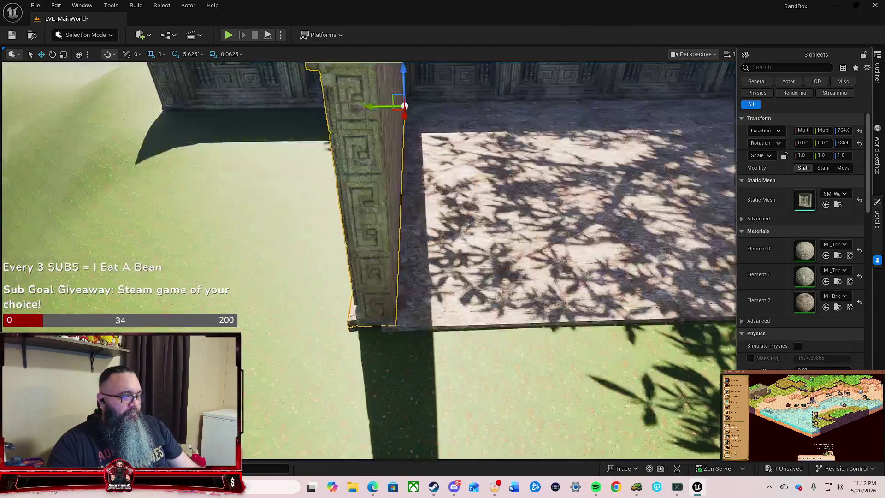
{"action": "key", "text": "w"}
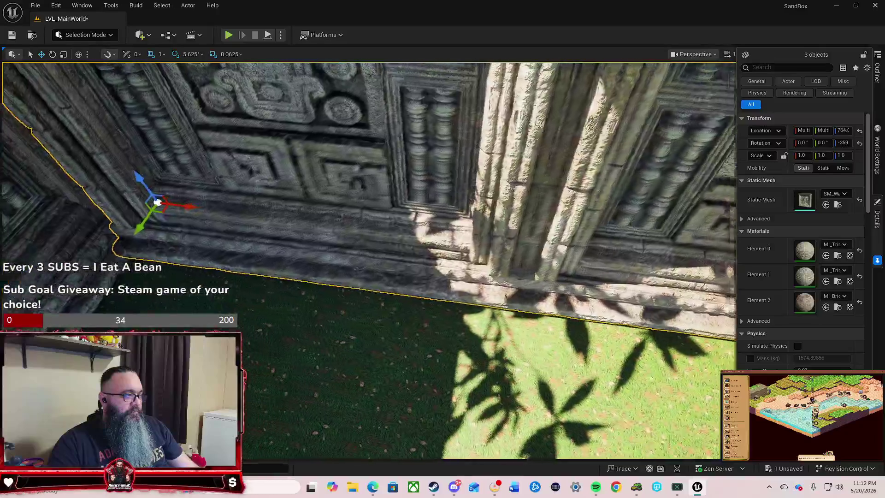
{"action": "key", "text": "a"}
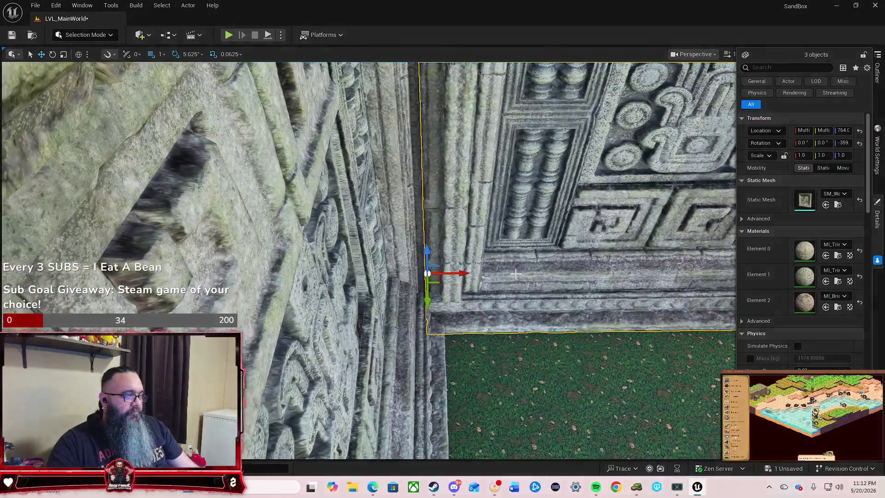
{"action": "left_click_drag", "start_coordinate": [461, 274], "coordinate": [454, 274]}
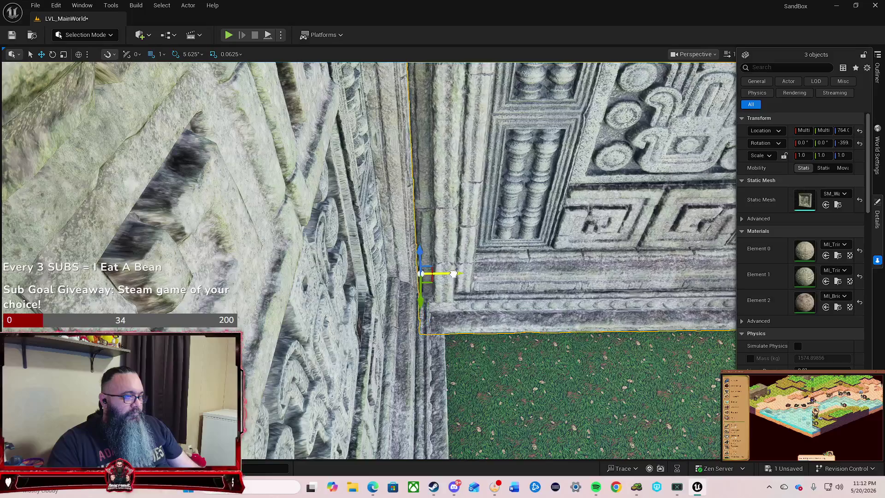
{"action": "mouse_move", "coordinate": [533, 296]}
{"action": "left_mouse_down"}
{"action": "mouse_move", "coordinate": [494, 308]}
{"action": "mouse_move", "coordinate": [470, 351]}
{"action": "mouse_move", "coordinate": [523, 291]}
{"action": "left_mouse_up"}
{"action": "mouse_move", "coordinate": [578, 287]}
{"action": "left_mouse_down"}
{"action": "mouse_move", "coordinate": [539, 251]}
{"action": "mouse_move", "coordinate": [500, 243]}
{"action": "left_mouse_up"}
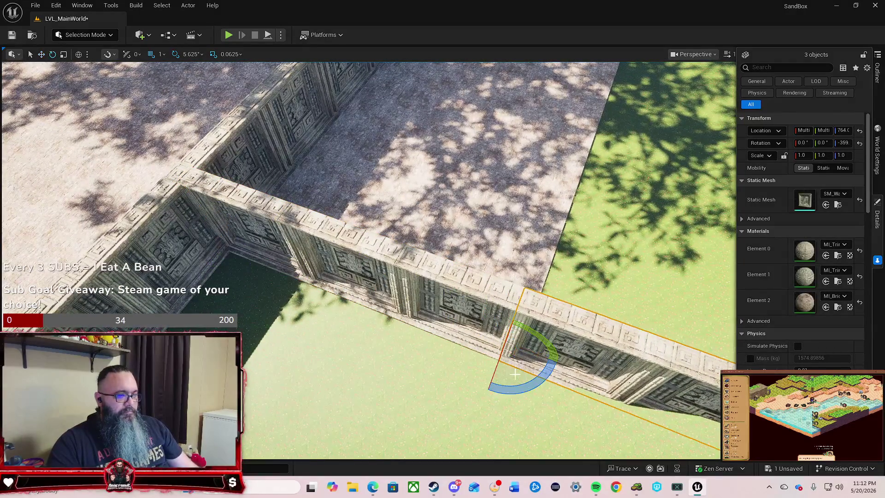
Turn the selection about 79°, then pick the SM_Pillar_64_64_256_Cube_01_A5 pillar at the wall corner.
{"action": "mouse_move", "coordinate": [515, 392]}
{"action": "left_mouse_down"}
{"action": "mouse_move", "coordinate": [575, 362]}
{"action": "mouse_move", "coordinate": [552, 352]}
{"action": "left_mouse_up"}
{"action": "key", "text": "w"}
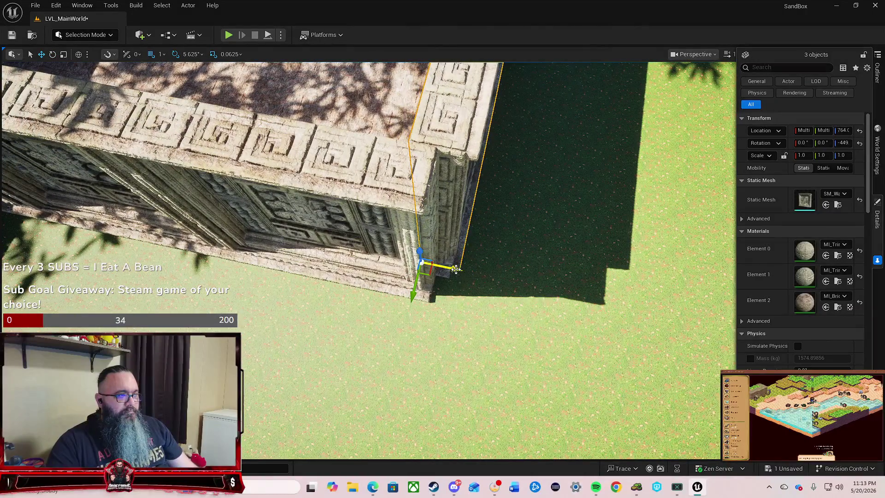
{"action": "left_click_drag", "start_coordinate": [538, 295], "coordinate": [507, 256]}
{"action": "left_click_drag", "start_coordinate": [305, 357], "coordinate": [305, 357]}
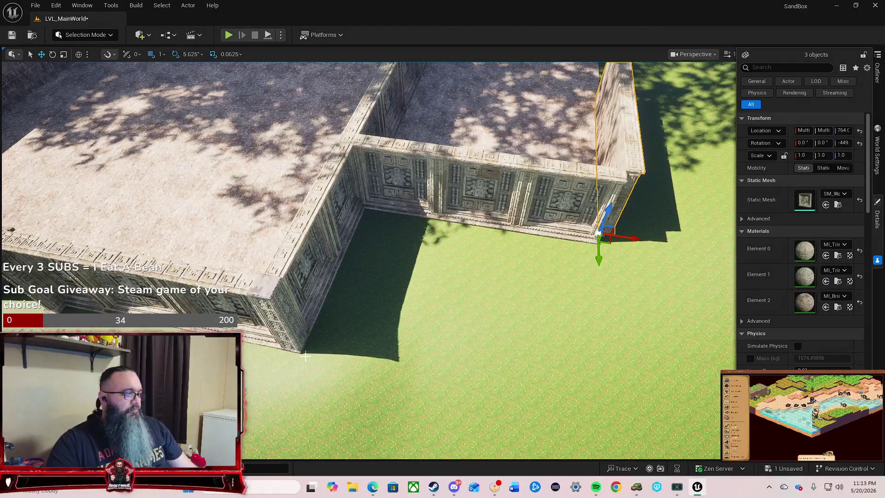
{"action": "left_click", "coordinate": [283, 332]}
Move the SM_Pillar out to the courtyard's far corner and push it against the wall.
{"action": "left_click", "coordinate": [283, 332]}
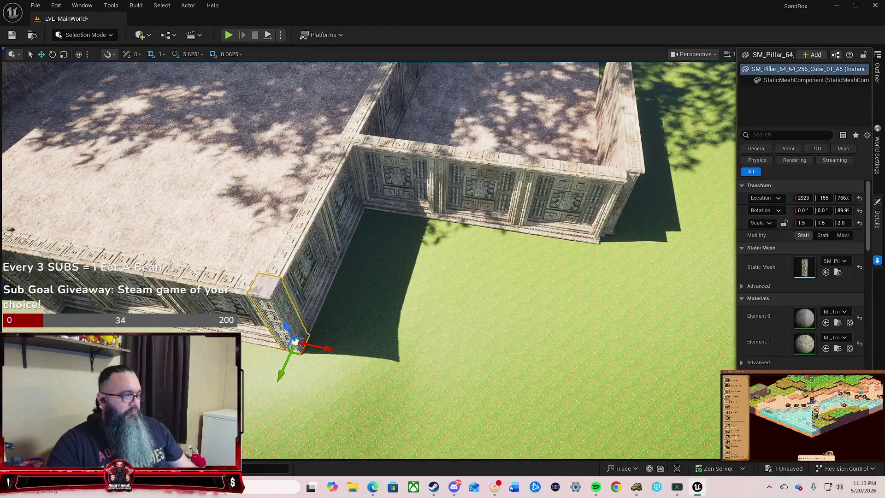
{"action": "mouse_move", "coordinate": [319, 347]}
{"action": "left_mouse_down"}
{"action": "mouse_move", "coordinate": [579, 406]}
{"action": "mouse_move", "coordinate": [609, 422]}
{"action": "mouse_move", "coordinate": [598, 297]}
{"action": "left_mouse_up"}
{"action": "key", "text": "f"}
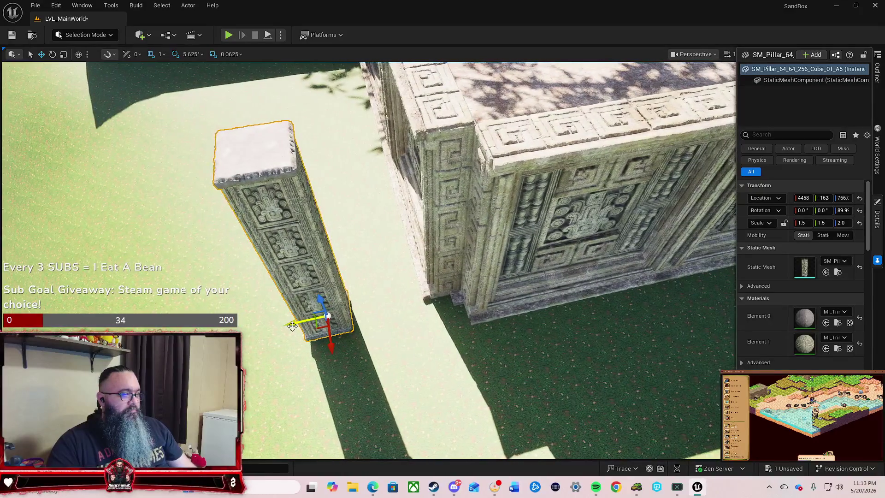
{"action": "left_click_drag", "start_coordinate": [397, 301], "coordinate": [412, 299]}
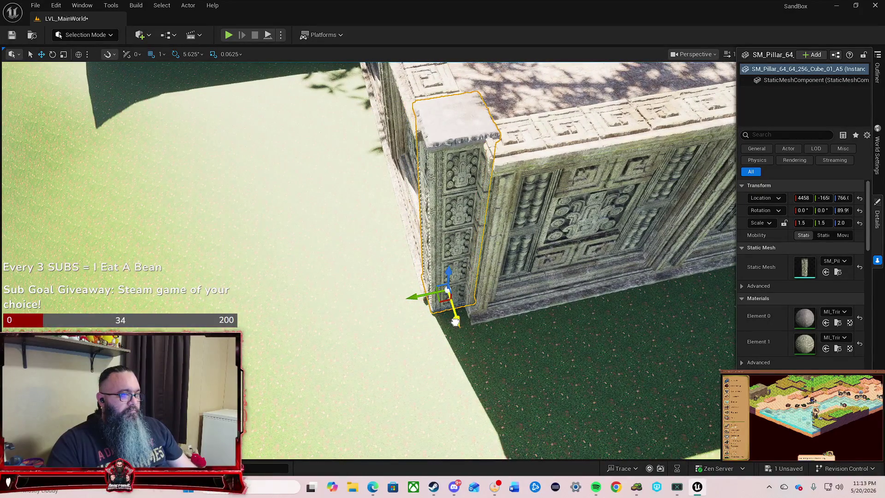
{"action": "left_click_drag", "start_coordinate": [456, 322], "coordinate": [476, 337]}
{"action": "scroll", "coordinate": [407, 323], "scroll_direction": "up", "scroll_amount": 4}
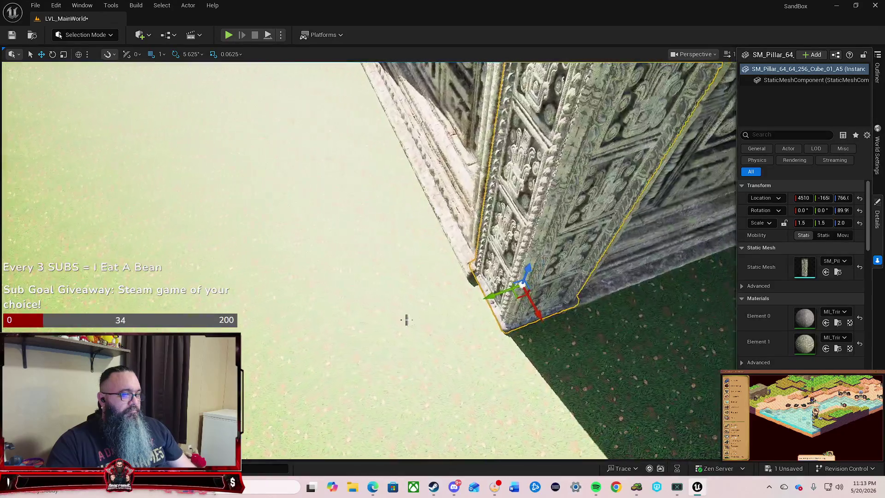
{"action": "mouse_move", "coordinate": [449, 302]}
{"action": "left_mouse_down"}
{"action": "mouse_move", "coordinate": [450, 328]}
{"action": "mouse_move", "coordinate": [450, 314]}
{"action": "left_mouse_up"}
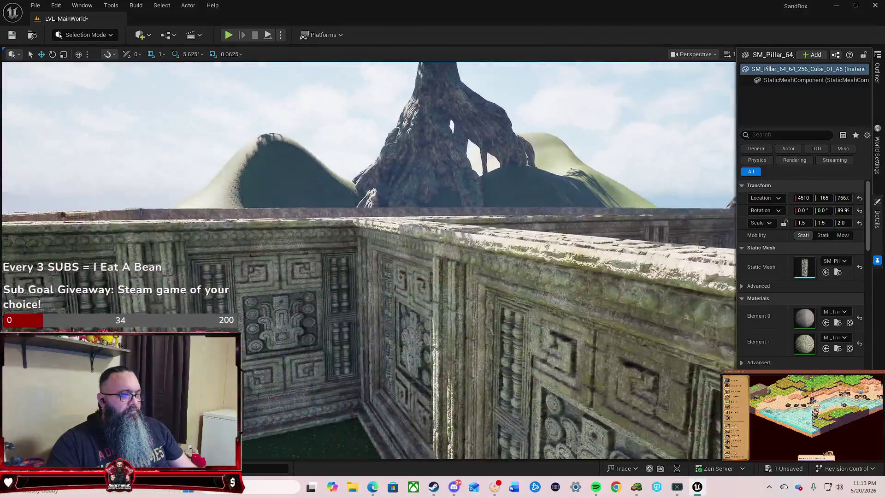
{"action": "left_click_drag", "start_coordinate": [450, 313], "coordinate": [450, 304]}
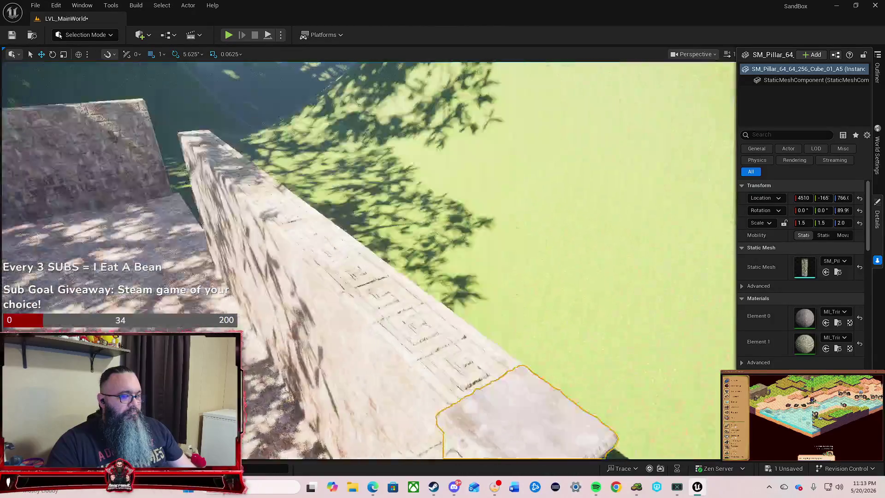
Fine-tune the pillar along Y so it sits flush with the side wall's outer end.
{"action": "key", "text": "w"}
{"action": "key", "text": "w"}
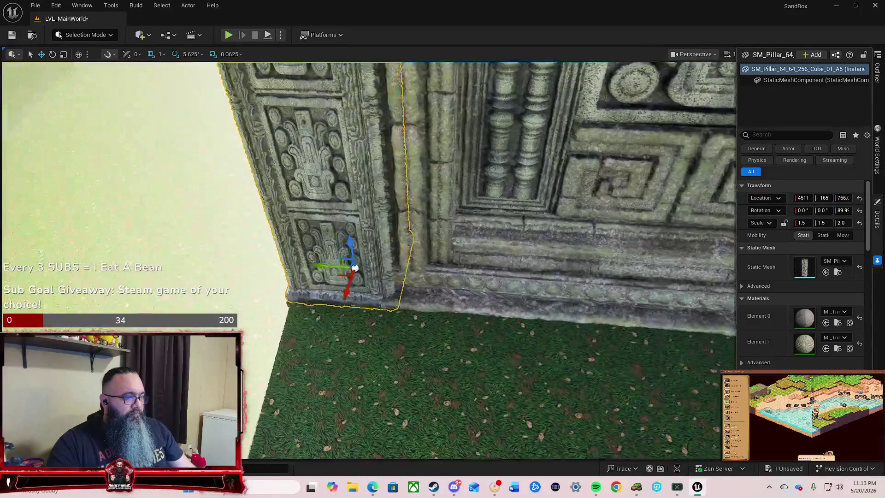
{"action": "key", "text": "w"}
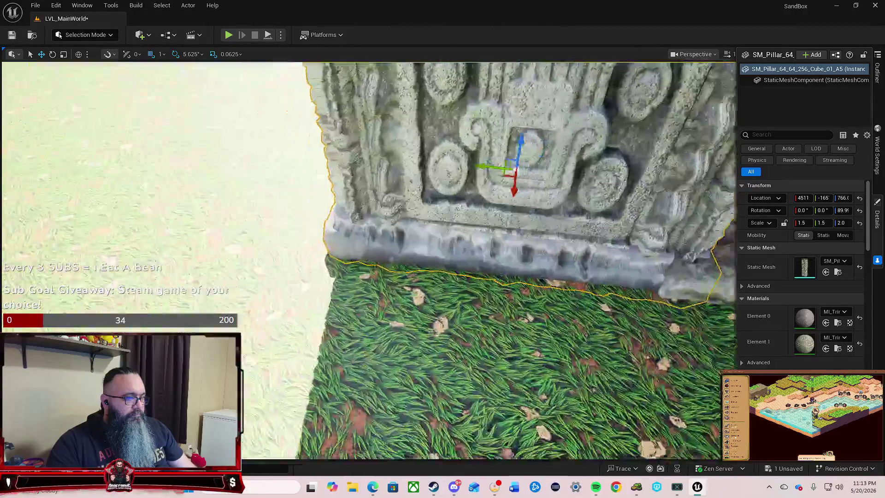
{"action": "key", "text": "s"}
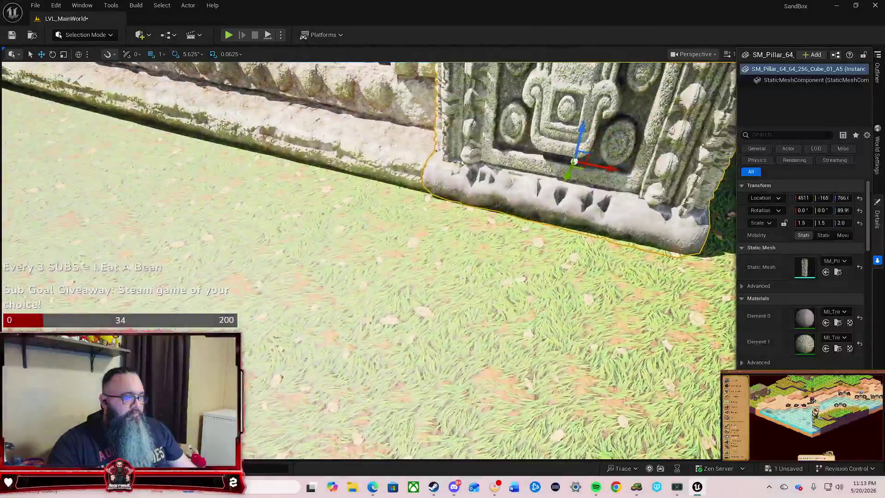
{"action": "key", "text": "s"}
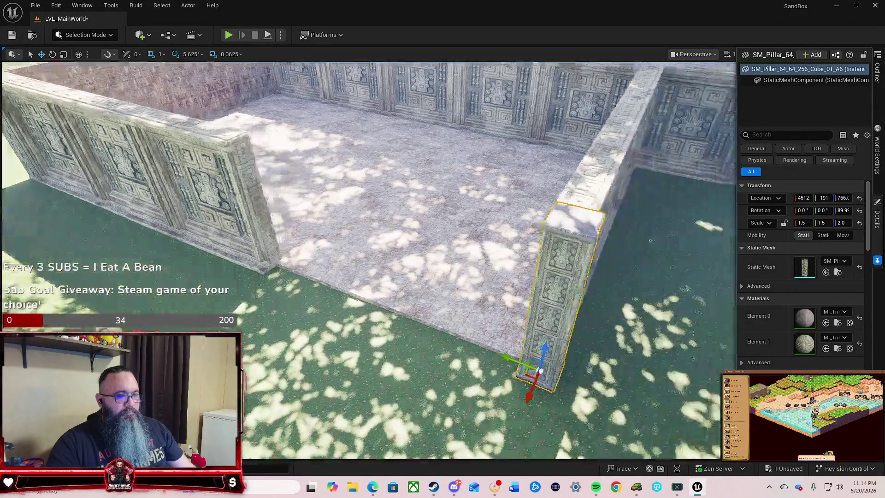
{"action": "key", "text": "f"}
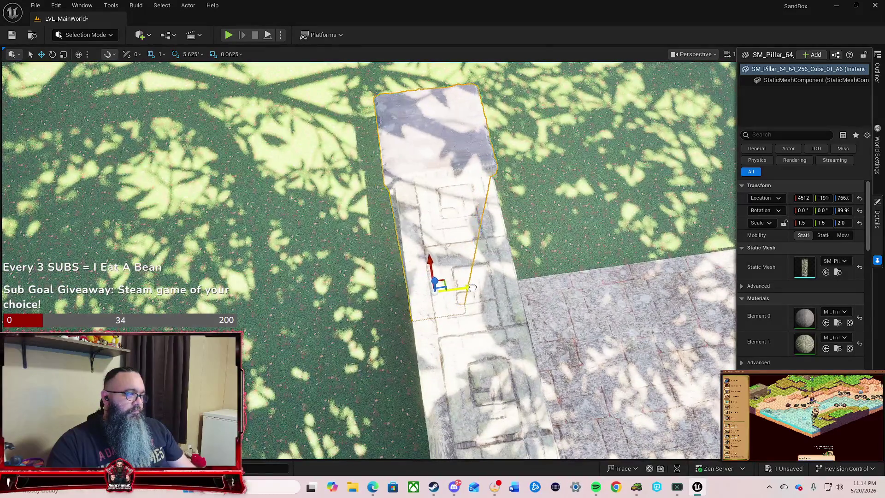
{"action": "left_click_drag", "start_coordinate": [472, 288], "coordinate": [477, 288]}
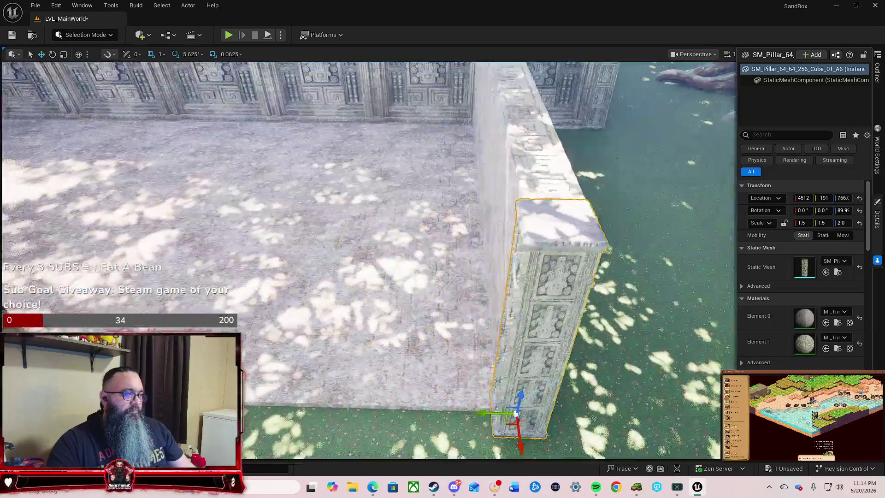
{"action": "left_click_drag", "start_coordinate": [364, 275], "coordinate": [364, 259]}
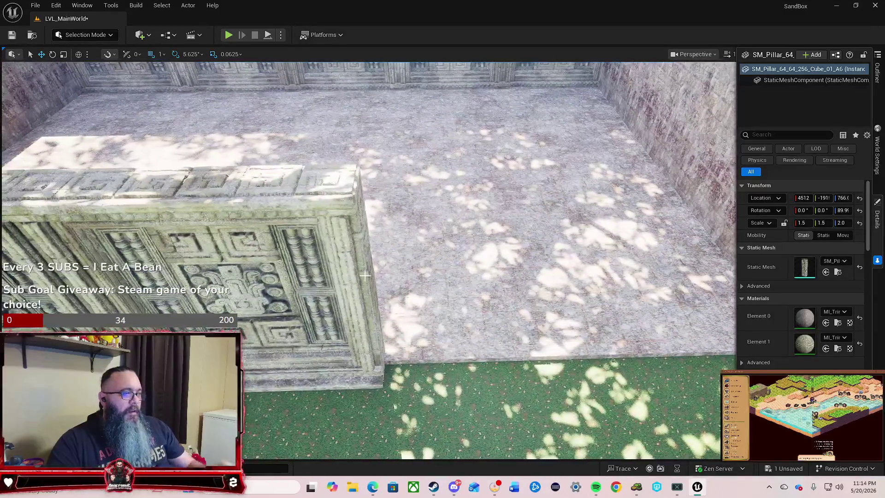
{"action": "left_click_drag", "start_coordinate": [373, 289], "coordinate": [355, 328]}
{"action": "left_click_drag", "start_coordinate": [443, 281], "coordinate": [441, 272]}
{"action": "left_click", "coordinate": [153, 258]}
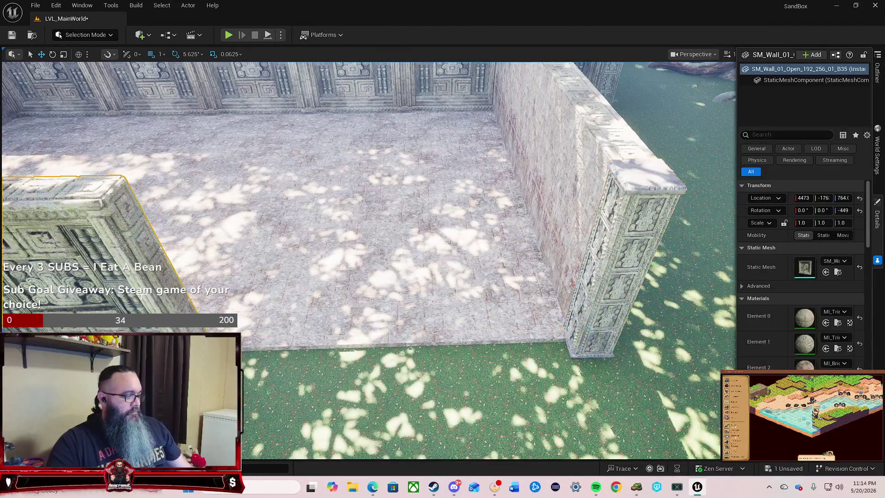
Slide the SM_Wall_01_Open side-wall piece along Y toward the left pillar.
{"action": "key", "text": "f"}
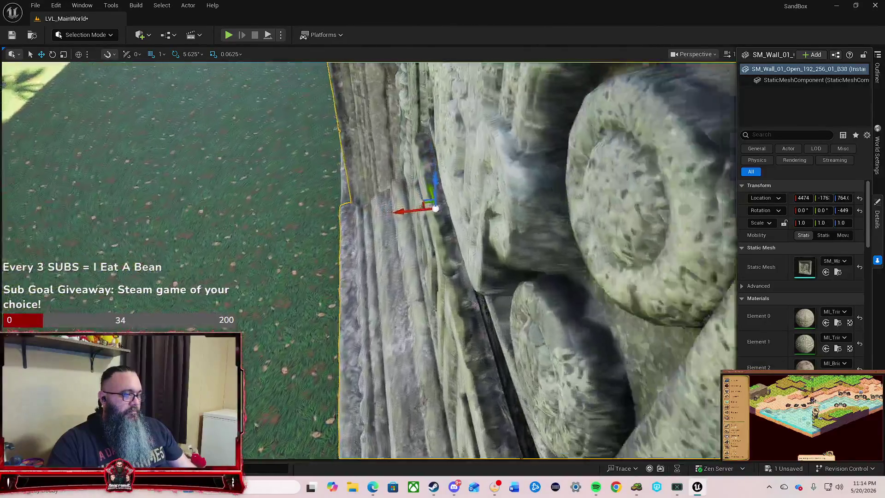
{"action": "left_click_drag", "start_coordinate": [259, 247], "coordinate": [253, 247]}
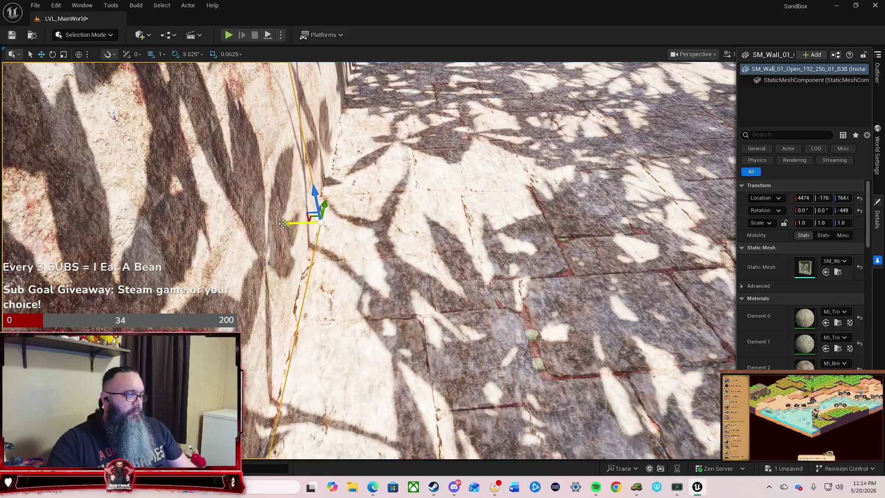
{"action": "left_click_drag", "start_coordinate": [284, 224], "coordinate": [273, 225]}
{"action": "mouse_move", "coordinate": [537, 254]}
{"action": "left_mouse_down"}
{"action": "mouse_move", "coordinate": [355, 242]}
{"action": "mouse_move", "coordinate": [350, 232]}
{"action": "mouse_move", "coordinate": [410, 326]}
{"action": "mouse_move", "coordinate": [443, 325]}
{"action": "left_mouse_up"}
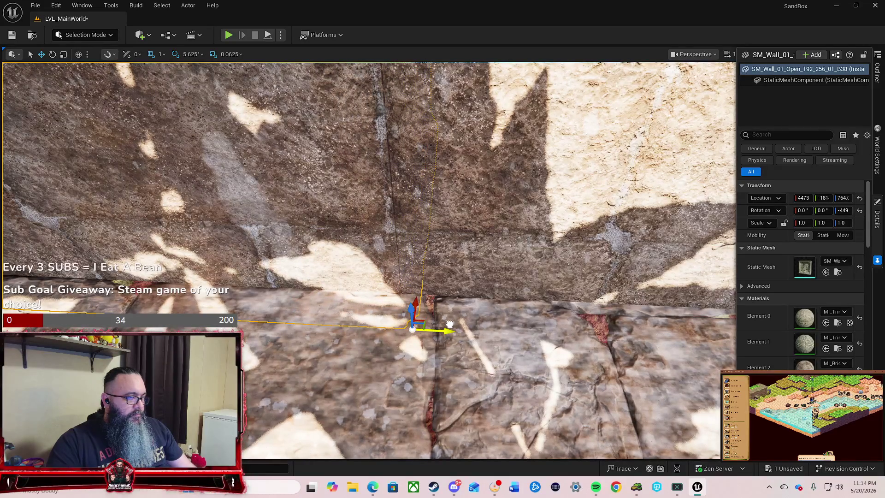
{"action": "mouse_move", "coordinate": [516, 343]}
{"action": "left_mouse_down"}
{"action": "mouse_move", "coordinate": [489, 332]}
{"action": "mouse_move", "coordinate": [514, 322]}
{"action": "left_mouse_up"}
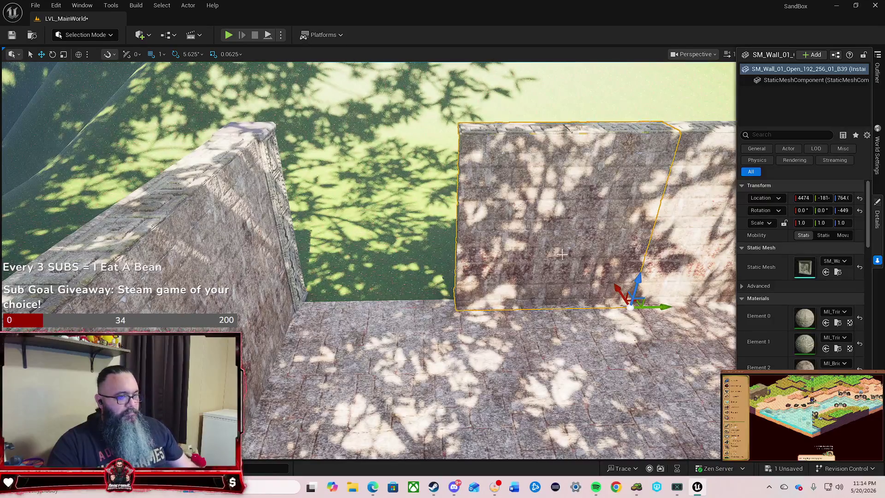
Alt-drag a copy of the wall piece and nudge it against the pillar, closing the seams.
{"action": "left_click_drag", "start_coordinate": [616, 292], "coordinate": [619, 291], "text": "alt"}
{"action": "left_click_drag", "start_coordinate": [420, 342], "coordinate": [420, 342]}
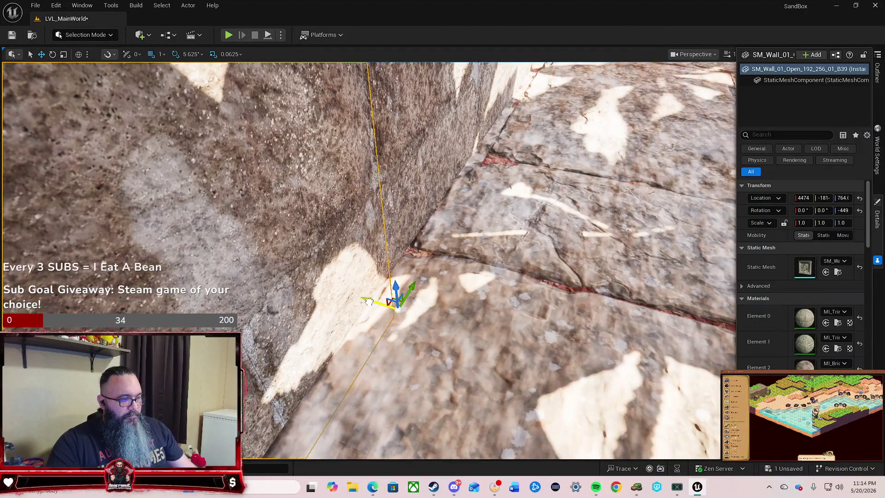
{"action": "left_click_drag", "start_coordinate": [369, 300], "coordinate": [368, 300]}
{"action": "mouse_move", "coordinate": [599, 279]}
{"action": "left_mouse_down"}
{"action": "mouse_move", "coordinate": [410, 275]}
{"action": "mouse_move", "coordinate": [427, 274]}
{"action": "left_mouse_up"}
{"action": "scroll", "coordinate": [428, 274], "scroll_direction": "up", "scroll_amount": 10}
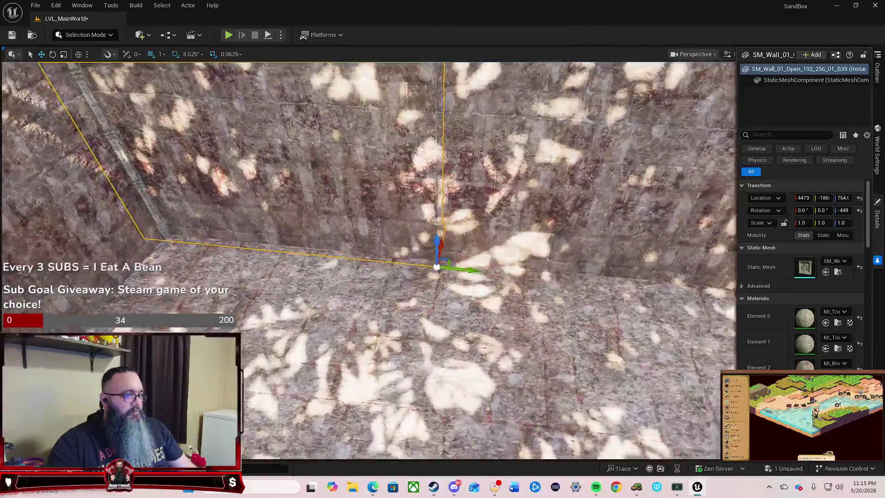
{"action": "scroll", "coordinate": [435, 344], "scroll_direction": "down", "scroll_amount": 5}
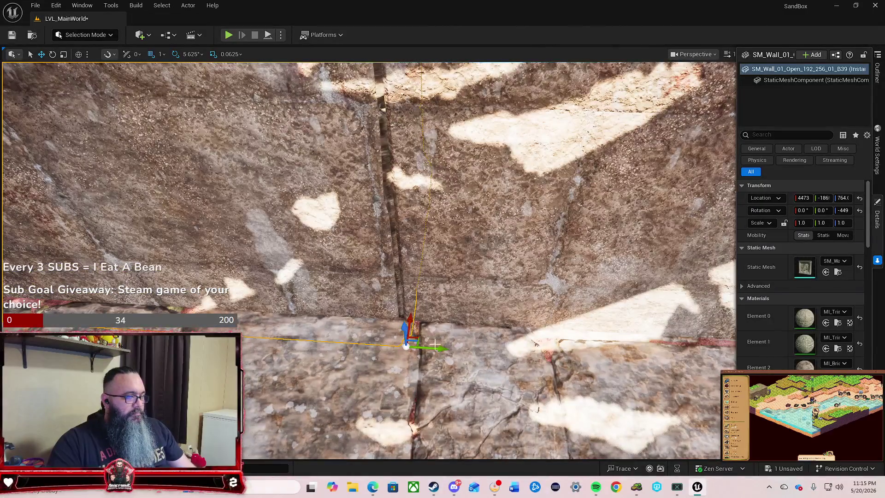
{"action": "left_click_drag", "start_coordinate": [437, 348], "coordinate": [439, 348]}
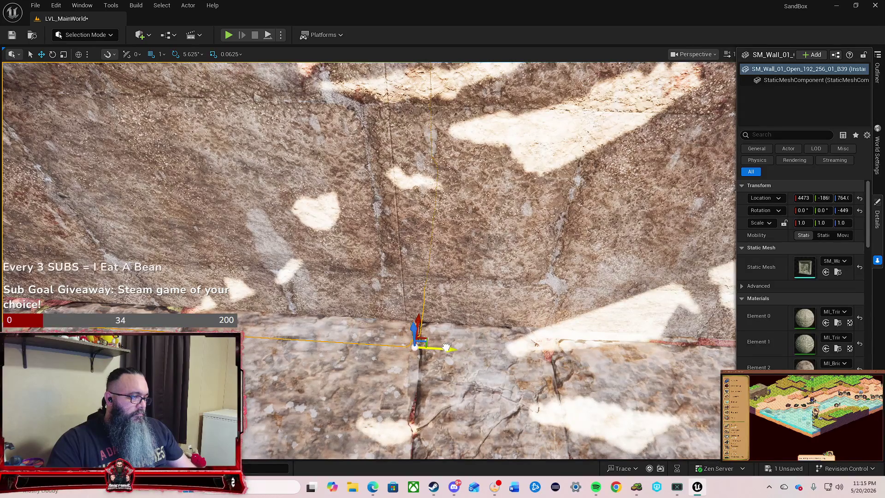
{"action": "mouse_move", "coordinate": [492, 368]}
{"action": "left_mouse_down"}
{"action": "mouse_move", "coordinate": [447, 369]}
{"action": "mouse_move", "coordinate": [438, 387]}
{"action": "left_mouse_up"}
{"action": "key", "text": "Escape"}
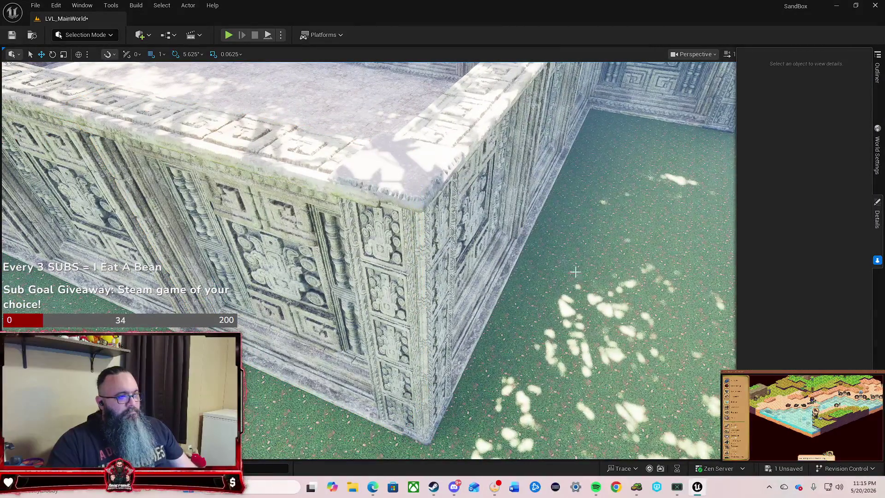
{"action": "mouse_move", "coordinate": [582, 276]}
{"action": "left_mouse_down"}
{"action": "mouse_move", "coordinate": [559, 292]}
{"action": "mouse_move", "coordinate": [596, 292]}
{"action": "mouse_move", "coordinate": [596, 319]}
{"action": "left_mouse_up"}
{"action": "left_click_drag", "start_coordinate": [616, 272], "coordinate": [615, 244]}
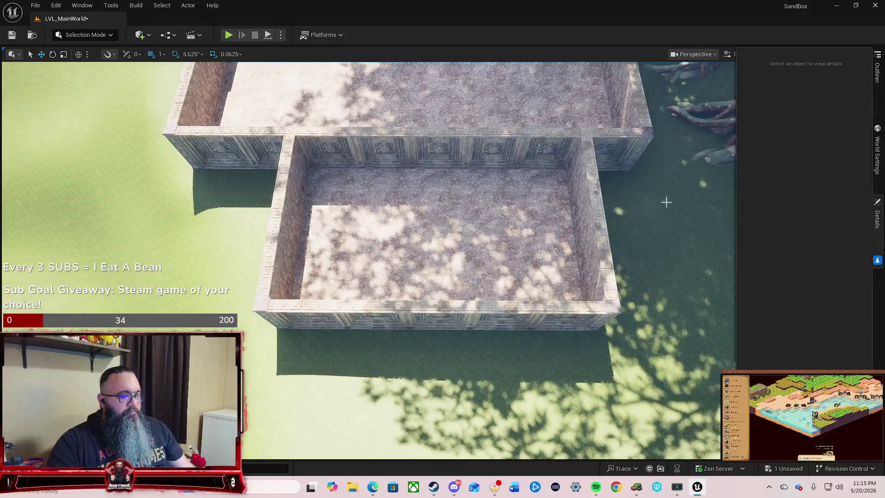
{"action": "left_click", "coordinate": [288, 150]}
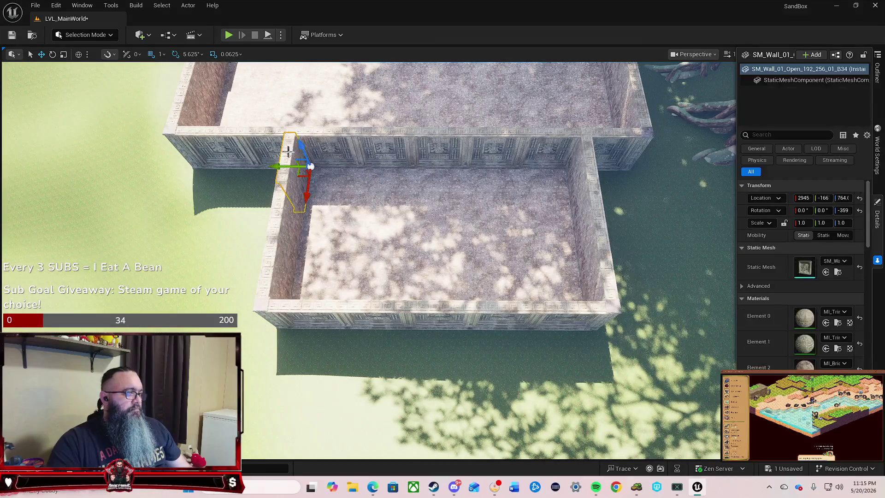
Ctrl-select the thirteen left, front and right wall pieces of the attached room.
{"action": "left_click", "coordinate": [306, 187], "text": "ctrl"}
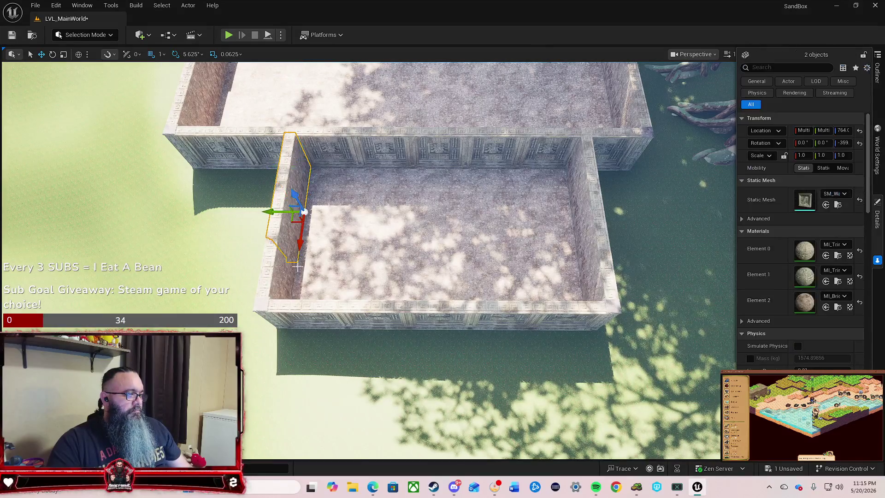
{"action": "left_click", "coordinate": [268, 277], "text": "ctrl"}
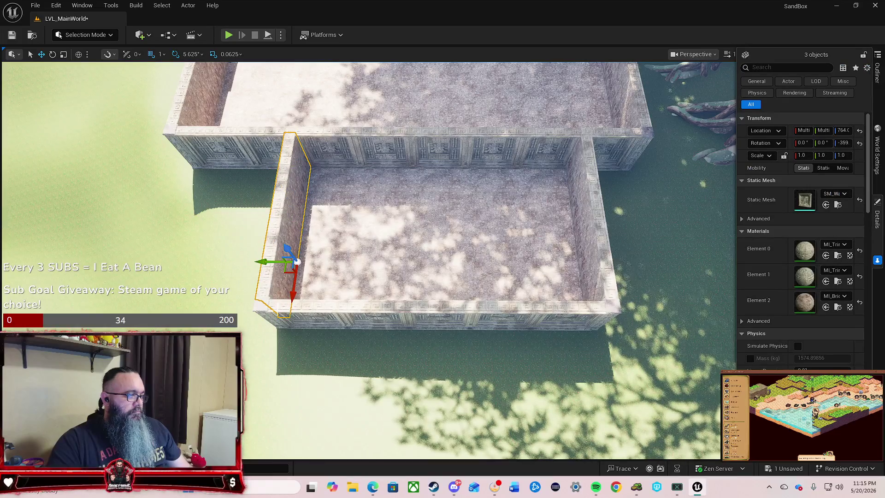
{"action": "left_click", "coordinate": [282, 314], "text": "ctrl"}
{"action": "left_click", "coordinate": [311, 312], "text": "ctrl"}
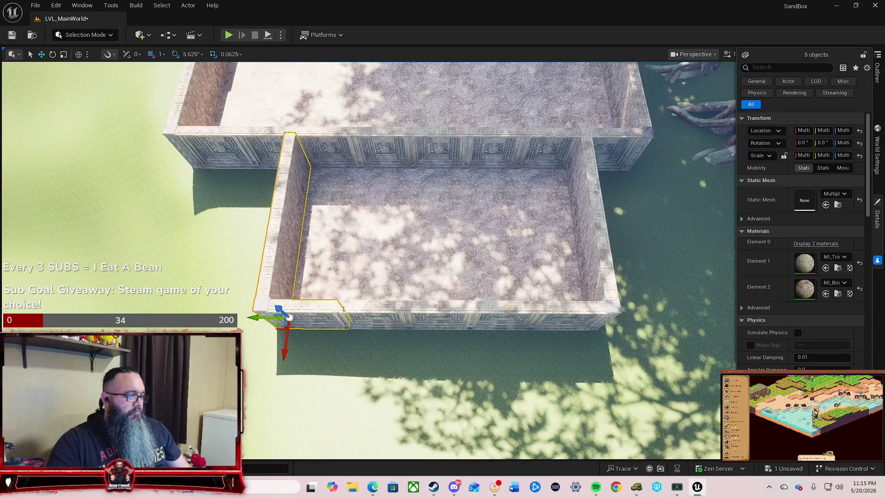
{"action": "left_click", "coordinate": [364, 313], "text": "ctrl"}
{"action": "left_click", "coordinate": [440, 309], "text": "ctrl"}
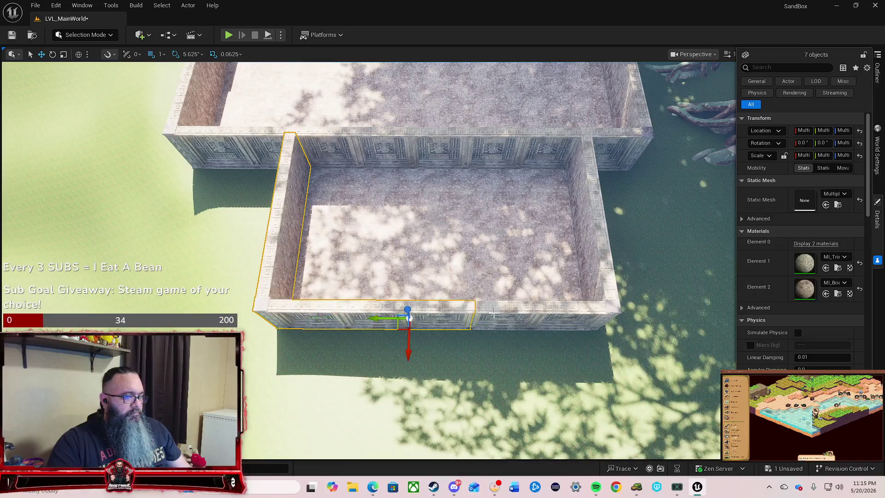
{"action": "left_click", "coordinate": [503, 313], "text": "ctrl"}
{"action": "left_click", "coordinate": [565, 312], "text": "ctrl"}
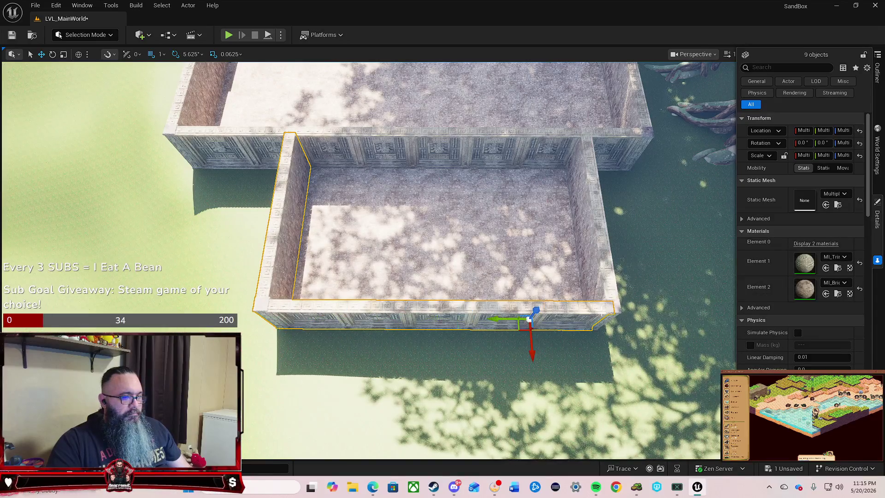
{"action": "left_click", "coordinate": [619, 311], "text": "ctrl"}
{"action": "left_click", "coordinate": [610, 270], "text": "ctrl"}
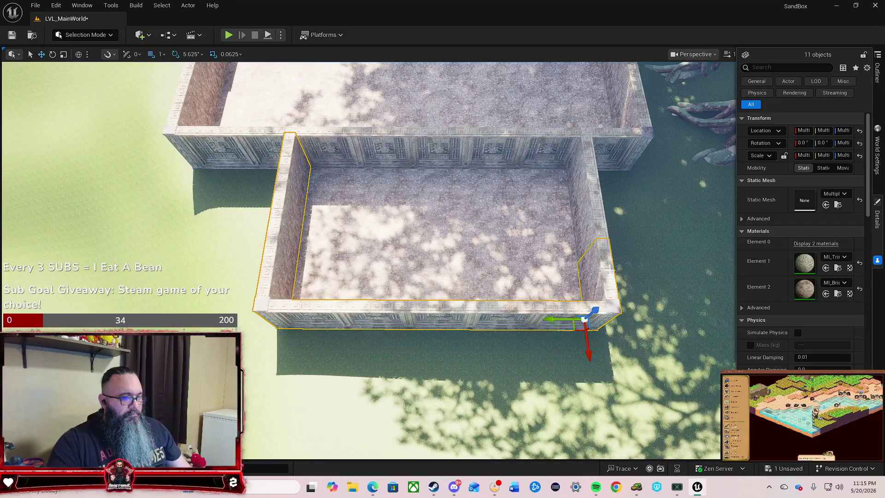
{"action": "left_click", "coordinate": [595, 199], "text": "ctrl"}
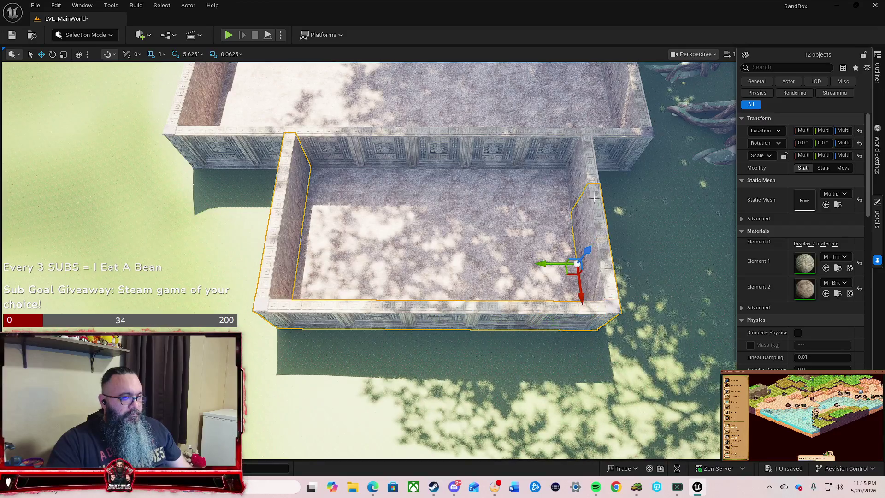
{"action": "left_click", "coordinate": [592, 170], "text": "ctrl"}
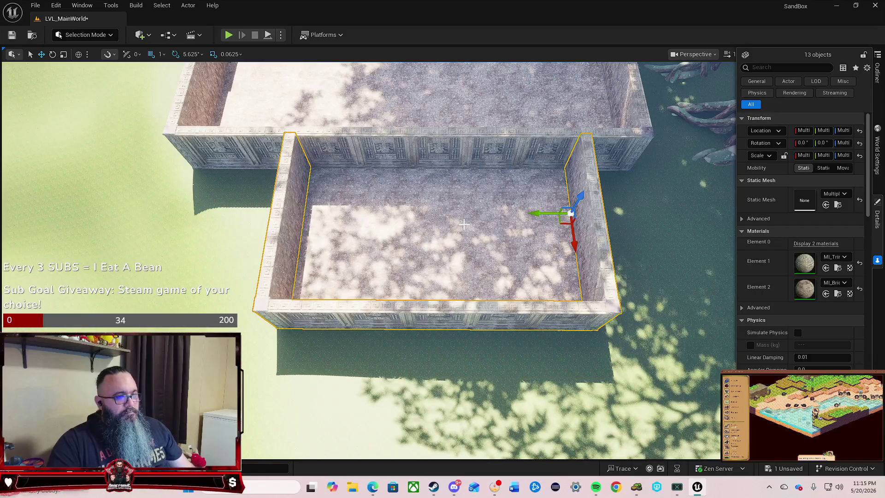
Nudge the selected walls slightly along Y so they sit flush against the enclosure.
{"action": "scroll", "coordinate": [465, 224], "scroll_direction": "up", "scroll_amount": 5}
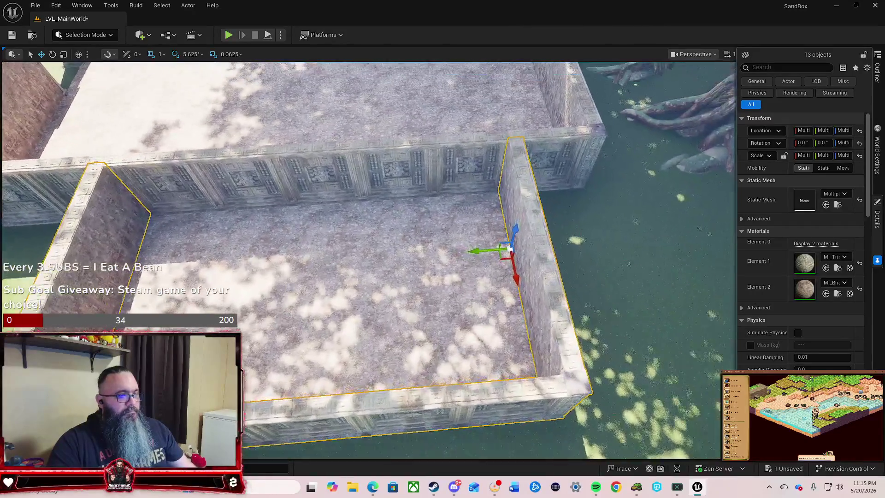
{"action": "scroll", "coordinate": [465, 224], "scroll_direction": "up", "scroll_amount": 8}
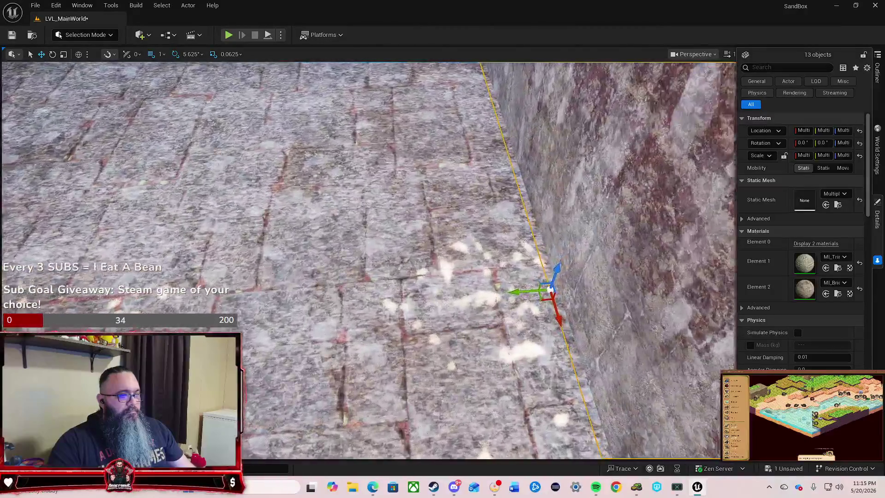
{"action": "scroll", "coordinate": [549, 289], "scroll_direction": "up", "scroll_amount": 1}
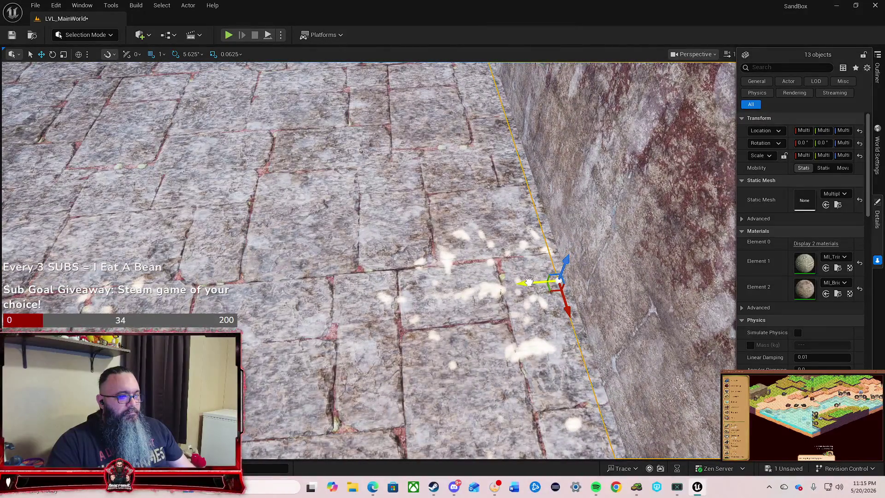
{"action": "left_click_drag", "start_coordinate": [530, 282], "coordinate": [530, 282]}
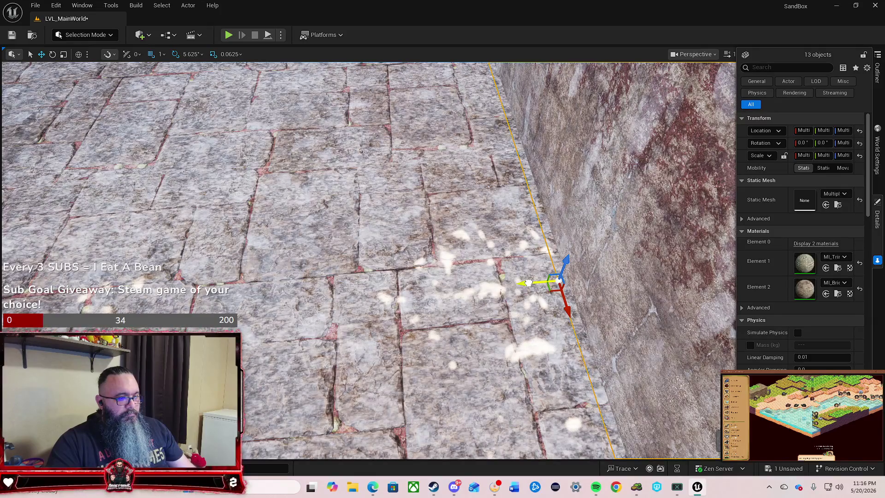
{"action": "key", "text": "f"}
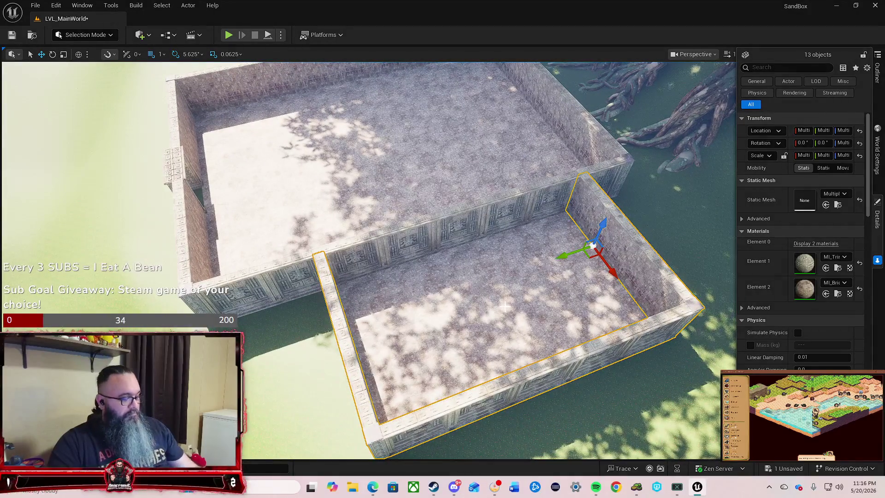
Rotate the courtyard walls -180° around Z and slide them along Y flush against the enclosure.
{"action": "key", "text": "e"}
{"action": "mouse_move", "coordinate": [590, 295]}
{"action": "left_mouse_down"}
{"action": "mouse_move", "coordinate": [554, 277]}
{"action": "mouse_move", "coordinate": [530, 240]}
{"action": "left_mouse_up"}
{"action": "left_click_drag", "start_coordinate": [608, 210], "coordinate": [563, 208]}
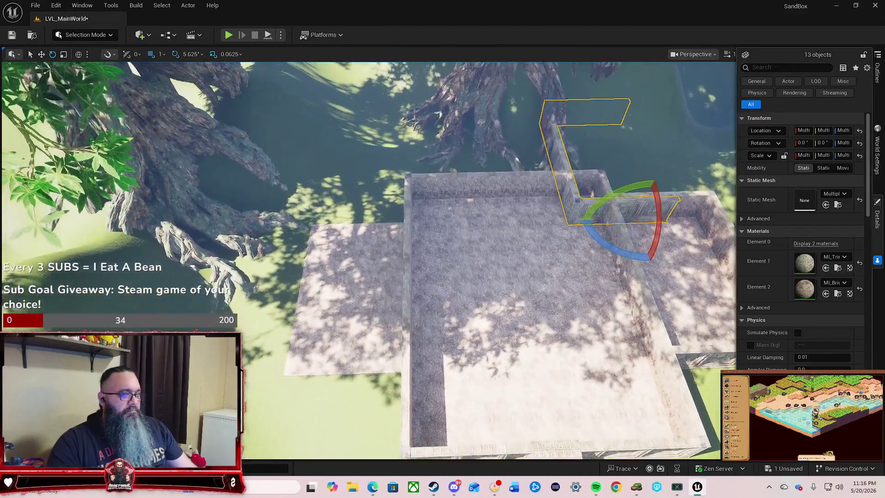
{"action": "key", "text": "w"}
{"action": "mouse_move", "coordinate": [643, 250]}
{"action": "left_mouse_down"}
{"action": "mouse_move", "coordinate": [678, 276]}
{"action": "mouse_move", "coordinate": [684, 313]}
{"action": "mouse_move", "coordinate": [412, 333]}
{"action": "mouse_move", "coordinate": [388, 323]}
{"action": "mouse_move", "coordinate": [331, 264]}
{"action": "mouse_move", "coordinate": [307, 360]}
{"action": "left_mouse_up"}
{"action": "mouse_move", "coordinate": [418, 290]}
{"action": "left_mouse_down"}
{"action": "mouse_move", "coordinate": [398, 312]}
{"action": "mouse_move", "coordinate": [380, 276]}
{"action": "left_mouse_up"}
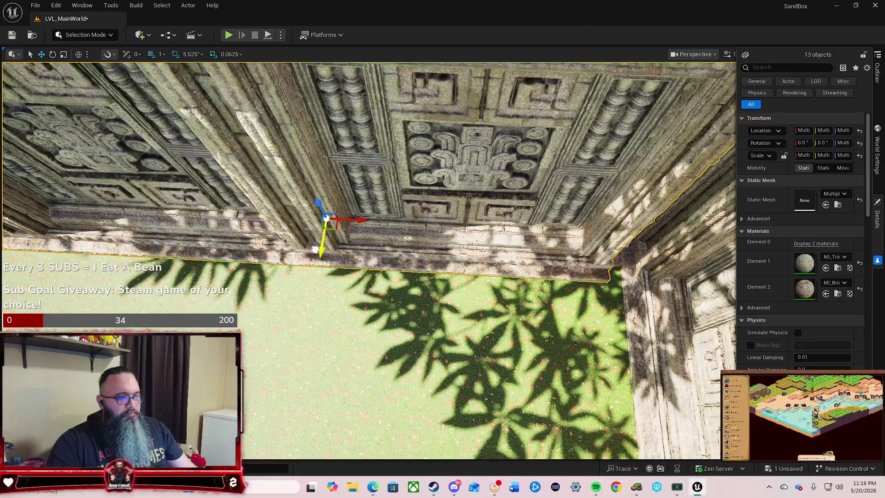
{"action": "left_click_drag", "start_coordinate": [361, 226], "coordinate": [401, 228]}
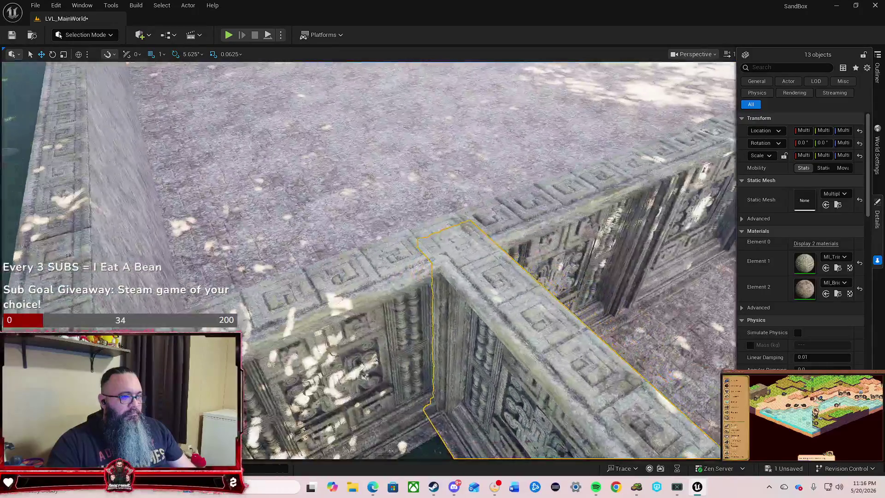
Fly around to inspect the joined wall line, courtyard and hillside.
{"action": "key", "text": "s"}
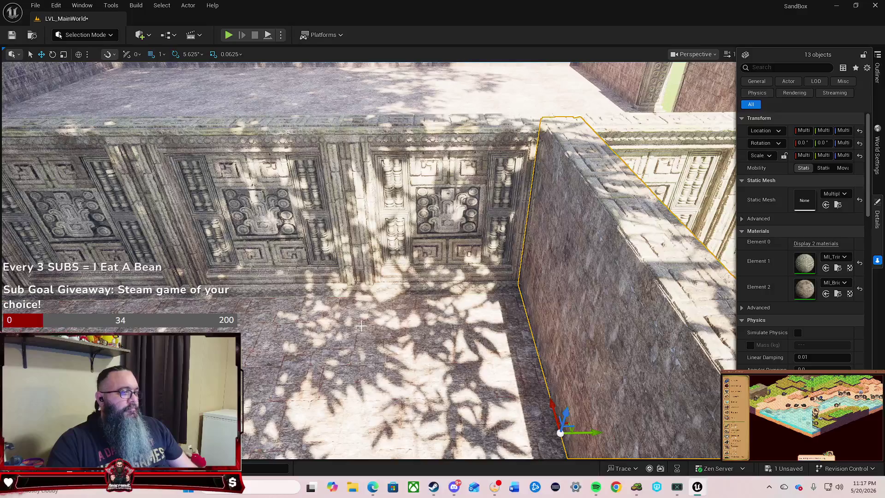
{"action": "key", "text": "s"}
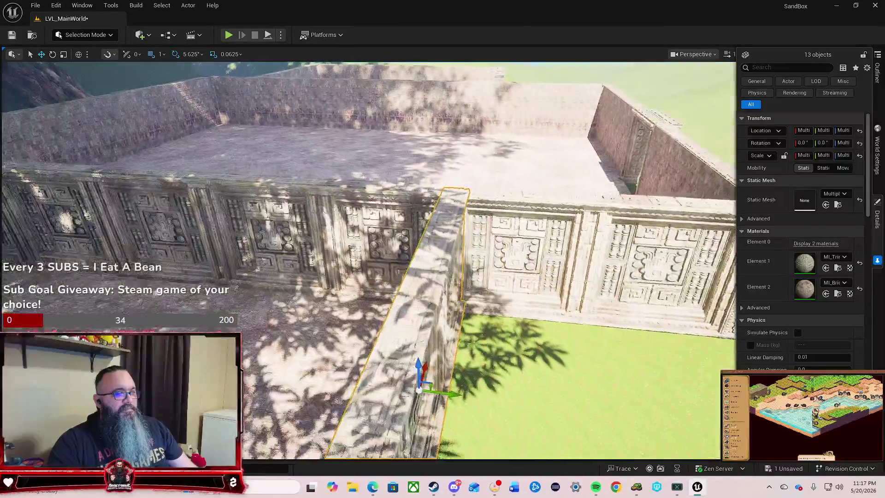
{"action": "key", "text": "e"}
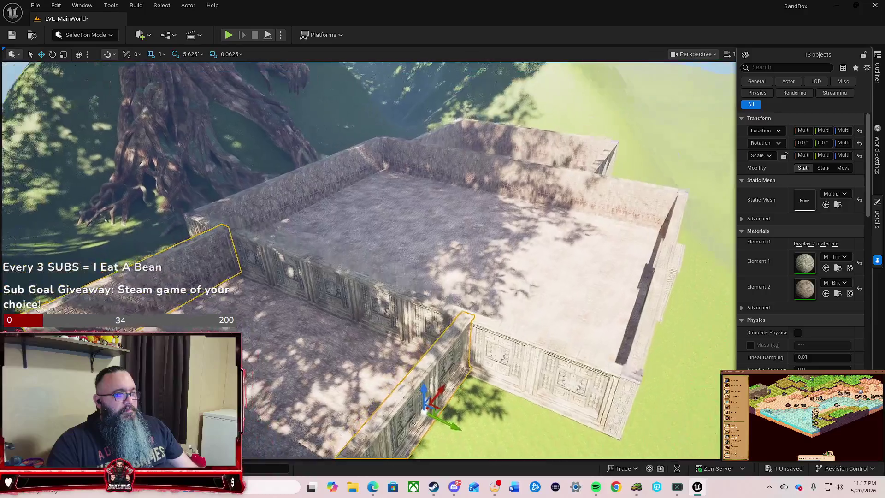
{"action": "key", "text": "d"}
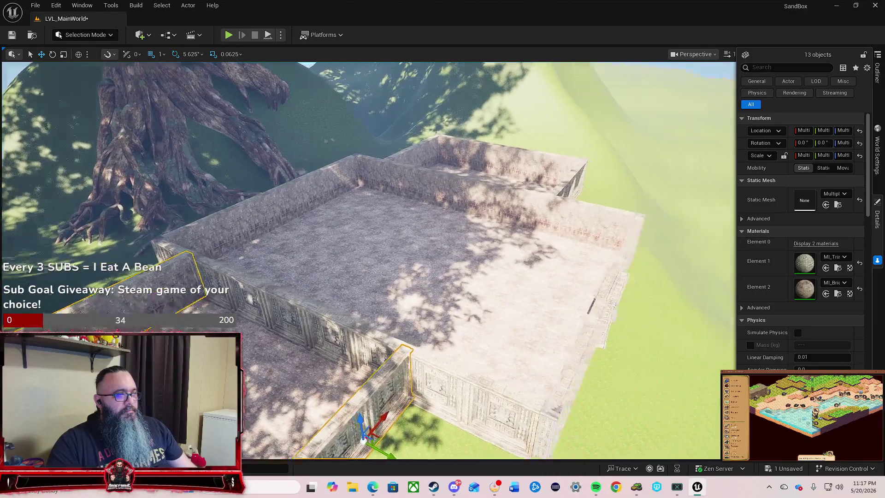
{"action": "key", "text": "q"}
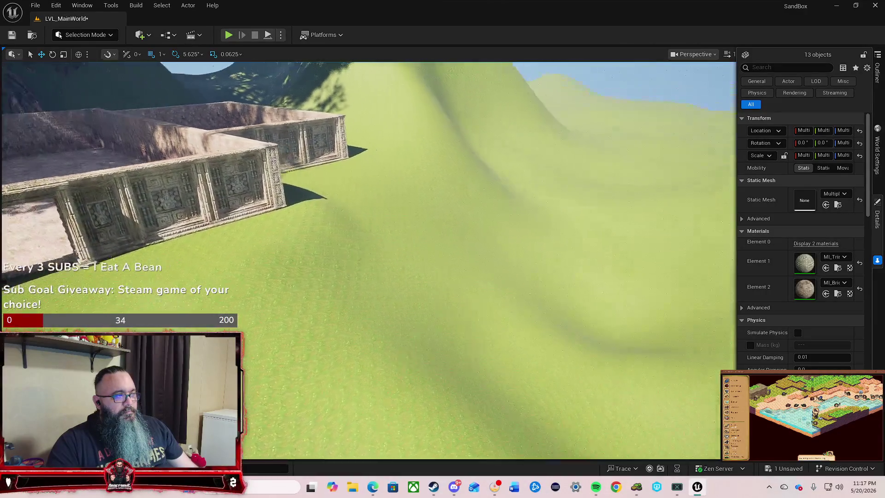
{"action": "key", "text": "s"}
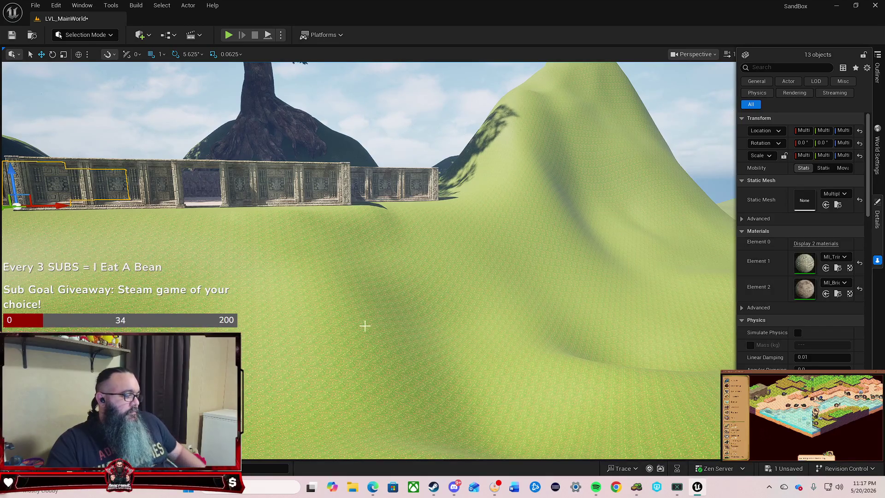
{"action": "left_click_drag", "start_coordinate": [417, 309], "coordinate": [417, 275]}
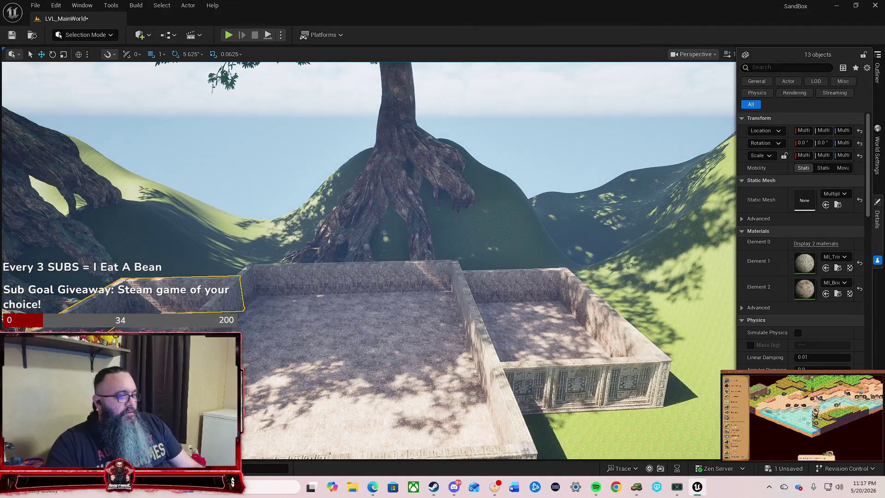
{"action": "mouse_move", "coordinate": [417, 274]}
{"action": "left_mouse_down"}
{"action": "mouse_move", "coordinate": [399, 256]}
{"action": "mouse_move", "coordinate": [358, 250]}
{"action": "left_mouse_up"}
{"action": "left_click", "coordinate": [424, 281]}
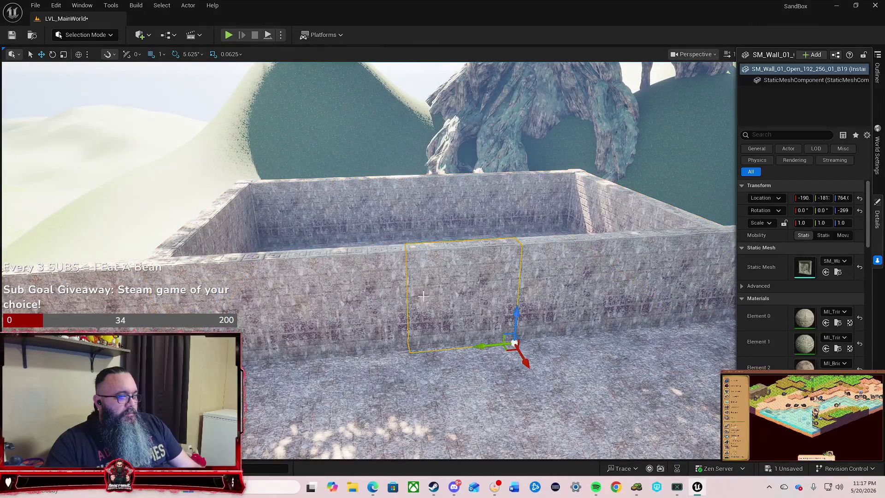
{"action": "left_click_drag", "start_coordinate": [431, 315], "coordinate": [587, 364]}
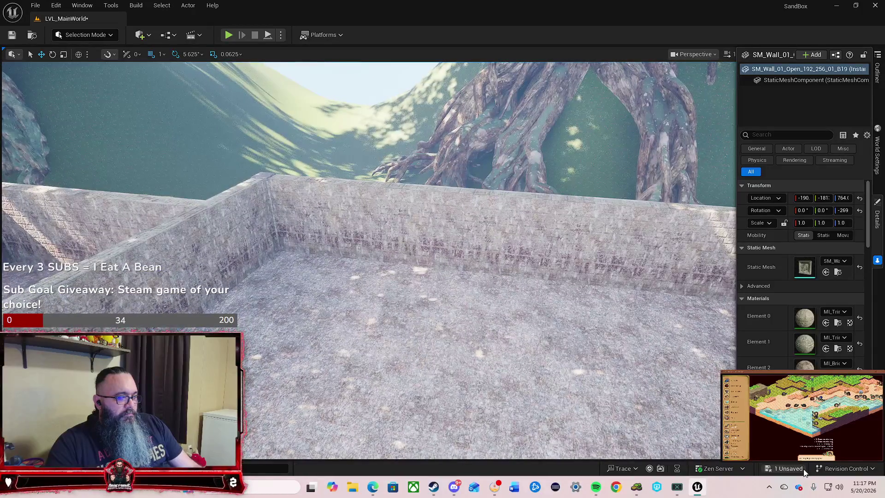
Save LVL_MainWorld with Save Selected, then deselect and look over the attached stone-floored room.
{"action": "left_click", "coordinate": [784, 468]}
{"action": "left_click", "coordinate": [529, 347]}
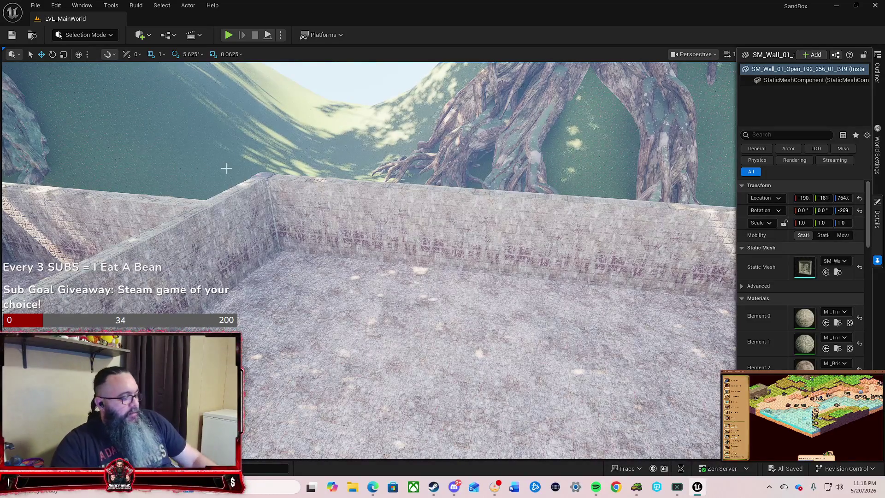
{"action": "mouse_move", "coordinate": [226, 168]}
{"action": "left_mouse_down"}
{"action": "mouse_move", "coordinate": [226, 230]}
{"action": "mouse_move", "coordinate": [226, 203]}
{"action": "mouse_move", "coordinate": [386, 180]}
{"action": "left_mouse_up"}
{"action": "key", "text": "Escape"}
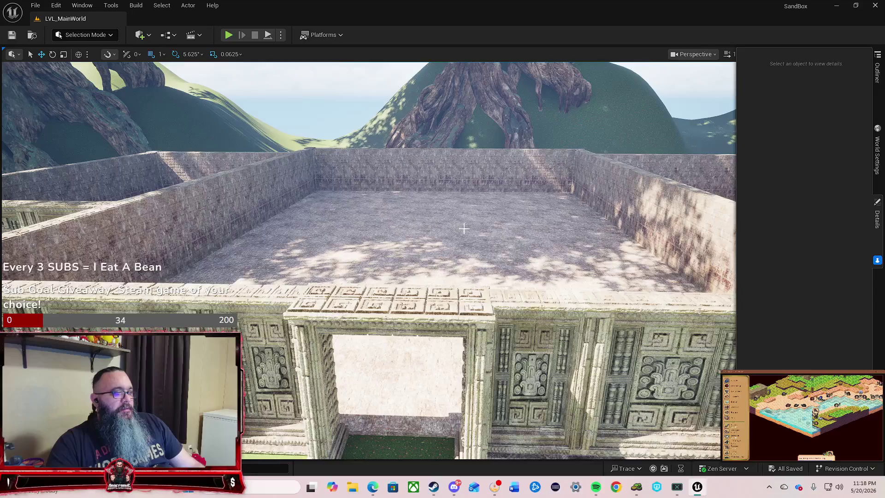
{"action": "mouse_move", "coordinate": [463, 228]}
{"action": "left_mouse_down"}
{"action": "mouse_move", "coordinate": [464, 259]}
{"action": "mouse_move", "coordinate": [428, 263]}
{"action": "mouse_move", "coordinate": [441, 264]}
{"action": "left_mouse_up"}
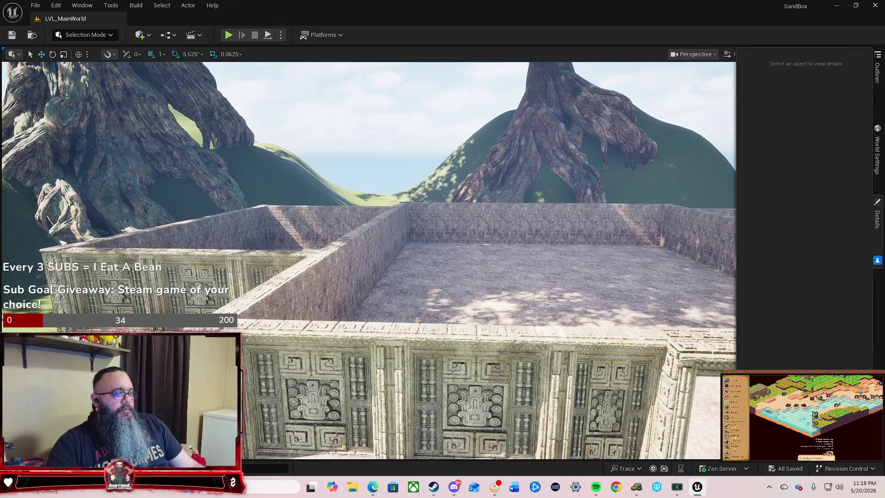
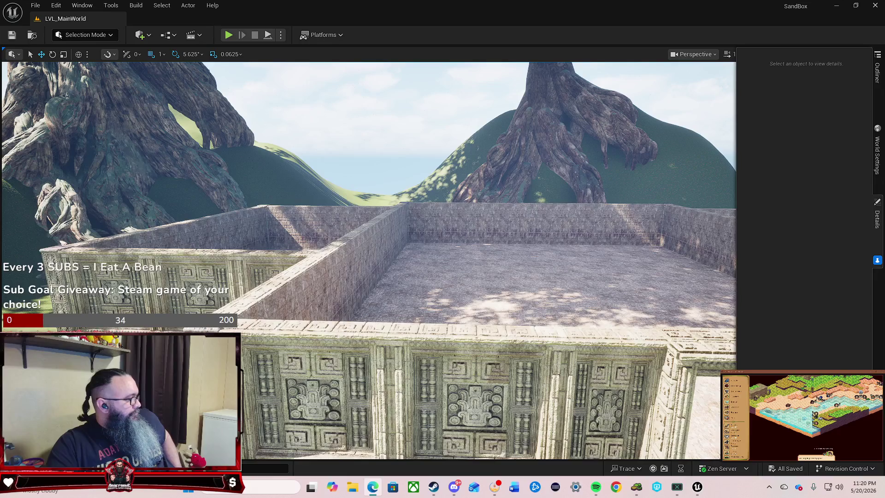
Select the run of upper wall segments, including the back wall and corner piece.
{"action": "left_click_drag", "start_coordinate": [342, 318], "coordinate": [318, 360]}
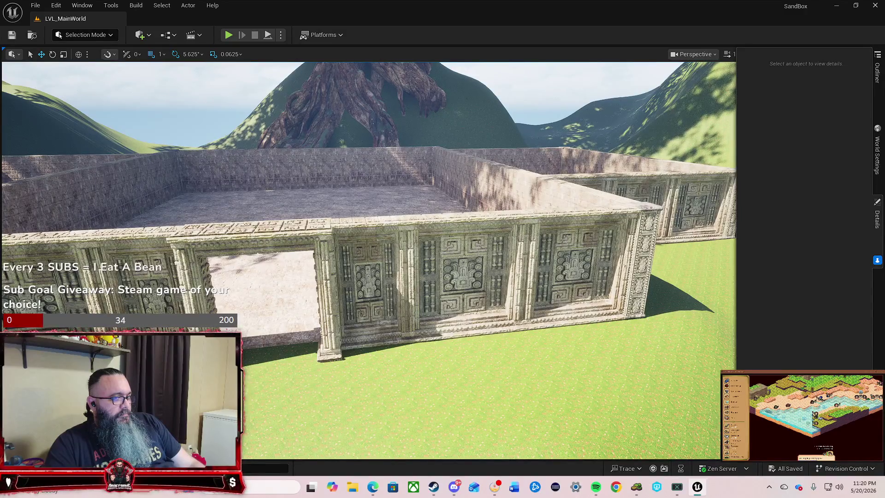
{"action": "mouse_move", "coordinate": [319, 360]}
{"action": "left_mouse_down"}
{"action": "mouse_move", "coordinate": [360, 355]}
{"action": "mouse_move", "coordinate": [373, 323]}
{"action": "mouse_move", "coordinate": [355, 323]}
{"action": "mouse_move", "coordinate": [355, 332]}
{"action": "left_mouse_up"}
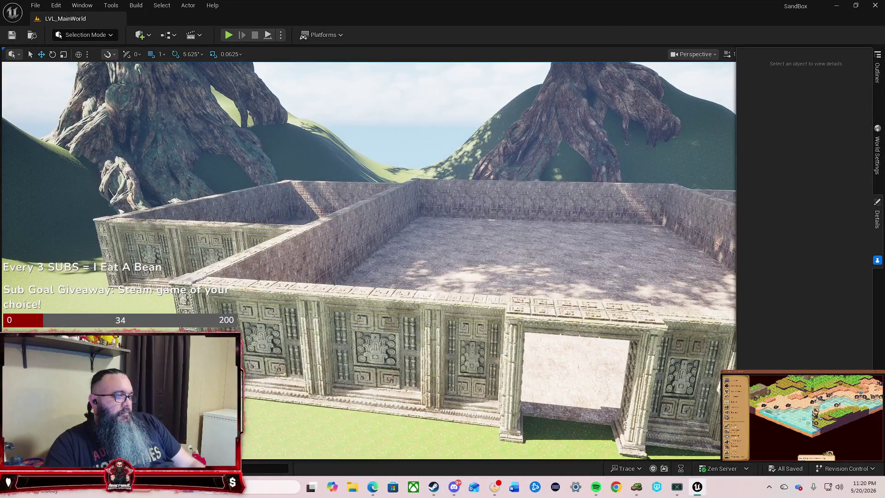
{"action": "mouse_move", "coordinate": [355, 332]}
{"action": "left_mouse_down"}
{"action": "mouse_move", "coordinate": [355, 322]}
{"action": "mouse_move", "coordinate": [404, 324]}
{"action": "mouse_move", "coordinate": [381, 277]}
{"action": "left_mouse_up"}
{"action": "left_click", "coordinate": [404, 324]}
{"action": "left_click", "coordinate": [246, 214]}
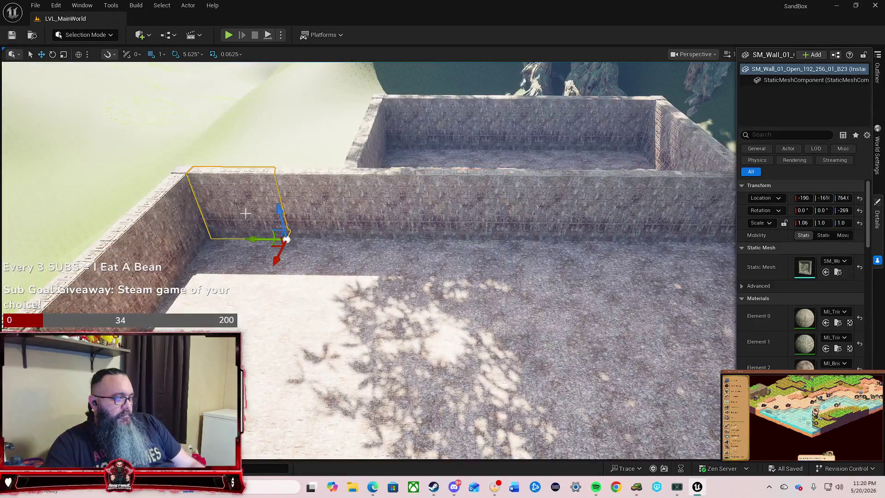
{"action": "left_click", "coordinate": [311, 218], "text": "ctrl"}
{"action": "left_click", "coordinate": [397, 208], "text": "ctrl"}
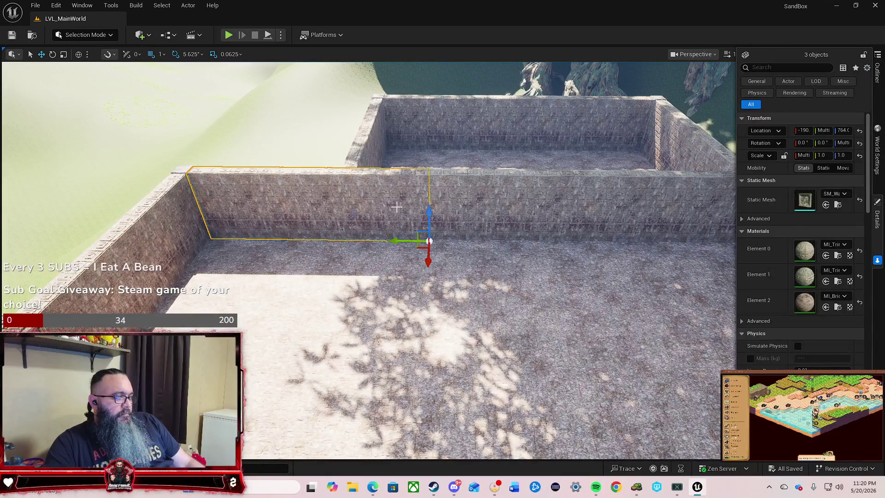
{"action": "left_click", "coordinate": [464, 209], "text": "ctrl"}
{"action": "left_click", "coordinate": [541, 218], "text": "ctrl"}
{"action": "left_click", "coordinate": [613, 213], "text": "ctrl"}
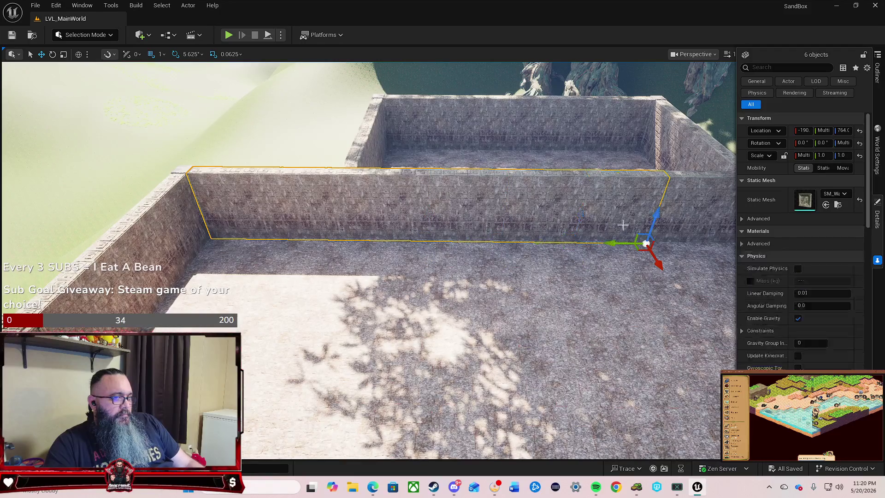
{"action": "left_click", "coordinate": [687, 213], "text": "ctrl"}
{"action": "left_click_drag", "start_coordinate": [581, 302], "coordinate": [538, 305]}
{"action": "left_click", "coordinate": [452, 276], "text": "ctrl"}
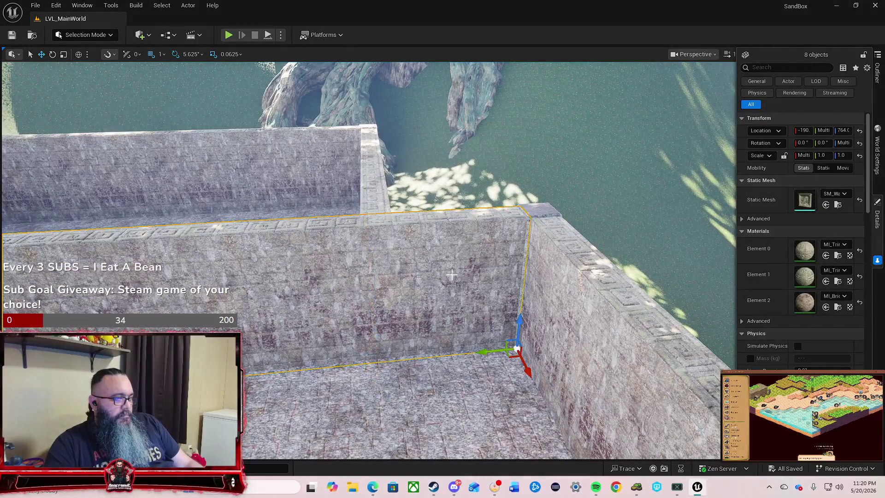
{"action": "mouse_move", "coordinate": [499, 291]}
{"action": "left_mouse_down"}
{"action": "mouse_move", "coordinate": [461, 309]}
{"action": "mouse_move", "coordinate": [411, 255]}
{"action": "mouse_move", "coordinate": [402, 256]}
{"action": "mouse_move", "coordinate": [402, 228]}
{"action": "mouse_move", "coordinate": [415, 267]}
{"action": "mouse_move", "coordinate": [408, 276]}
{"action": "left_mouse_up"}
{"action": "left_click", "coordinate": [410, 254], "text": "ctrl"}
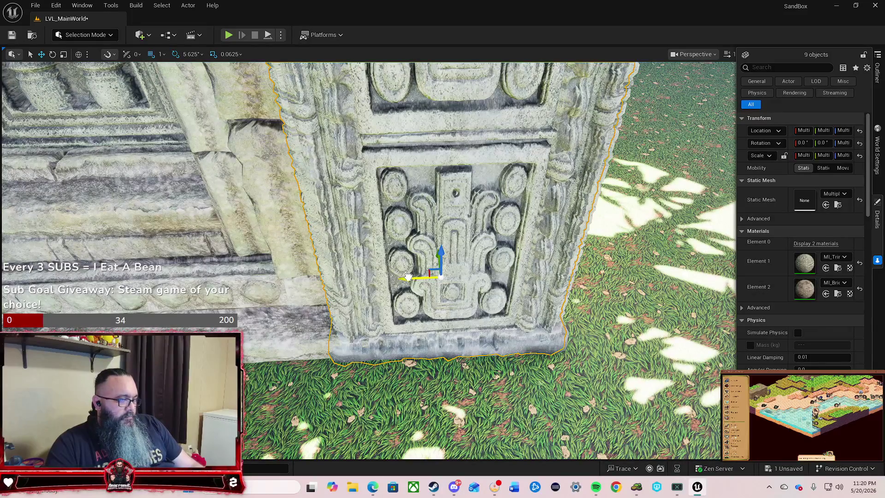
Lower the selected walls along Z until the seam closes, then deselect them.
{"action": "left_click_drag", "start_coordinate": [410, 277], "coordinate": [351, 295]}
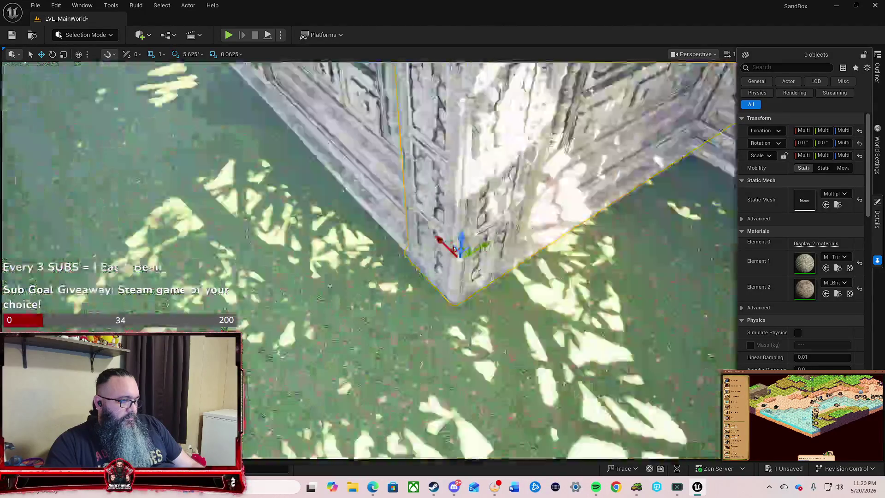
{"action": "left_click_drag", "start_coordinate": [455, 248], "coordinate": [510, 312]}
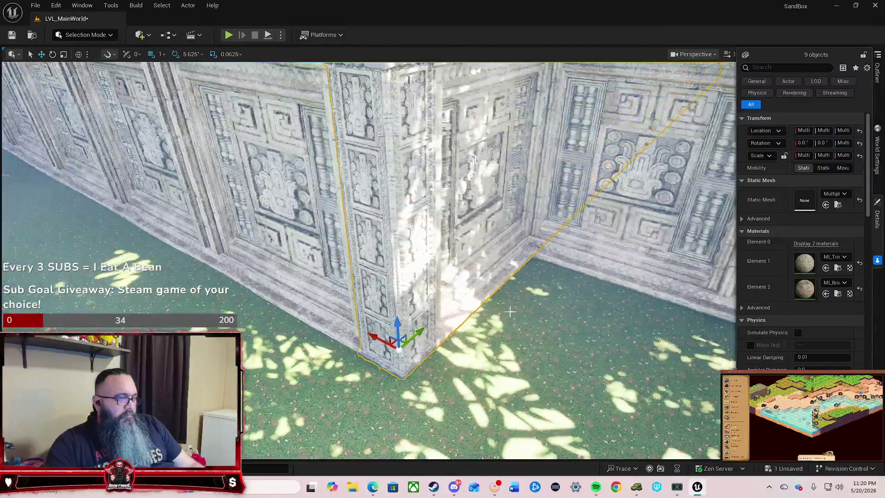
{"action": "left_click_drag", "start_coordinate": [389, 85], "coordinate": [424, 113]}
{"action": "mouse_move", "coordinate": [381, 214]}
{"action": "left_mouse_down"}
{"action": "mouse_move", "coordinate": [382, 194]}
{"action": "mouse_move", "coordinate": [381, 214]}
{"action": "left_mouse_up"}
{"action": "mouse_move", "coordinate": [446, 185]}
{"action": "left_mouse_down"}
{"action": "mouse_move", "coordinate": [446, 217]}
{"action": "mouse_move", "coordinate": [461, 221]}
{"action": "left_mouse_up"}
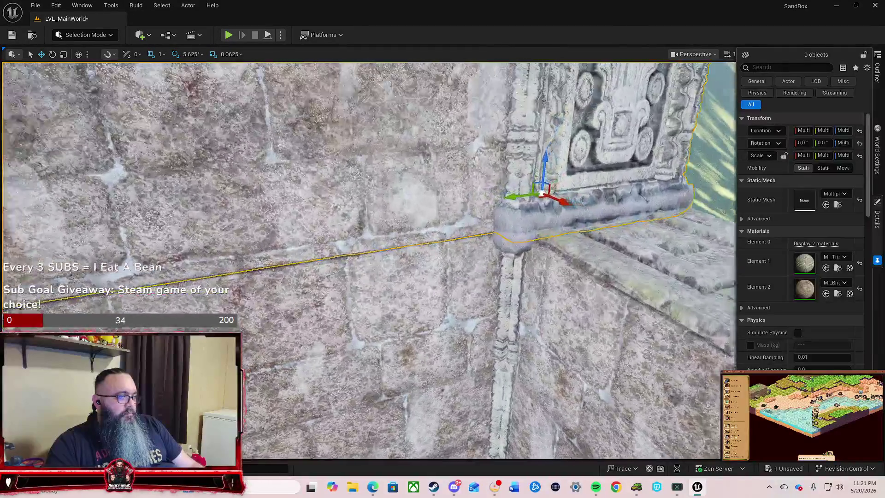
{"action": "left_click_drag", "start_coordinate": [369, 260], "coordinate": [346, 247]}
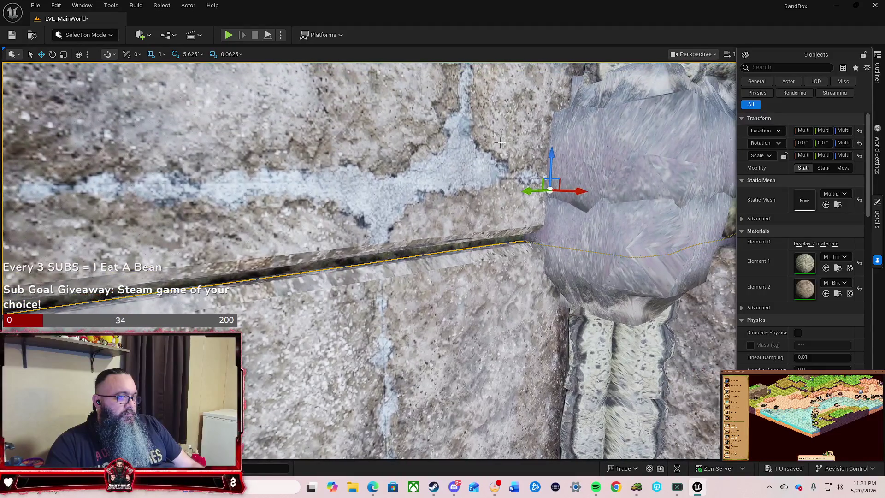
{"action": "left_click_drag", "start_coordinate": [552, 150], "coordinate": [551, 154]}
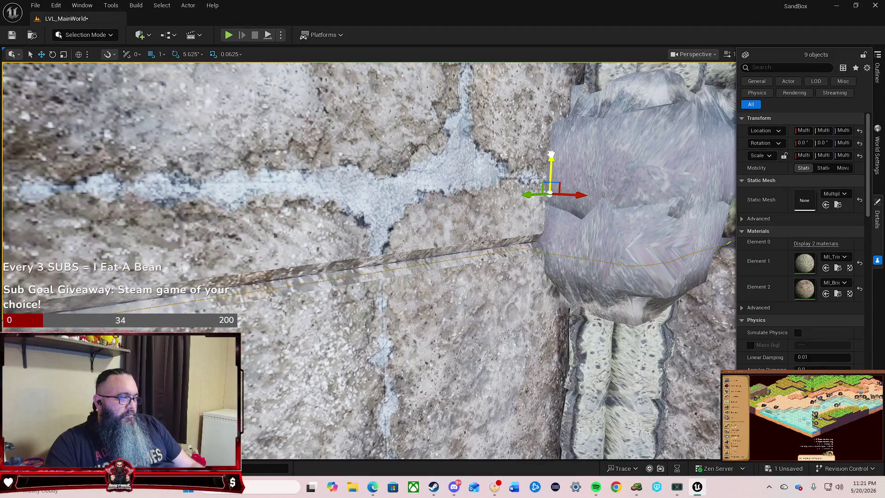
{"action": "left_click_drag", "start_coordinate": [551, 155], "coordinate": [548, 162]}
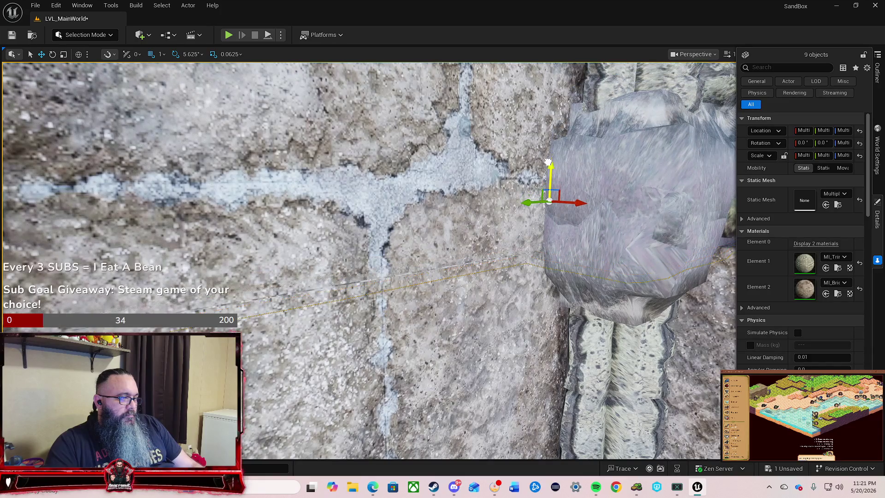
{"action": "mouse_move", "coordinate": [429, 184]}
{"action": "left_mouse_down"}
{"action": "mouse_move", "coordinate": [323, 184]}
{"action": "mouse_move", "coordinate": [408, 173]}
{"action": "mouse_move", "coordinate": [397, 172]}
{"action": "left_mouse_up"}
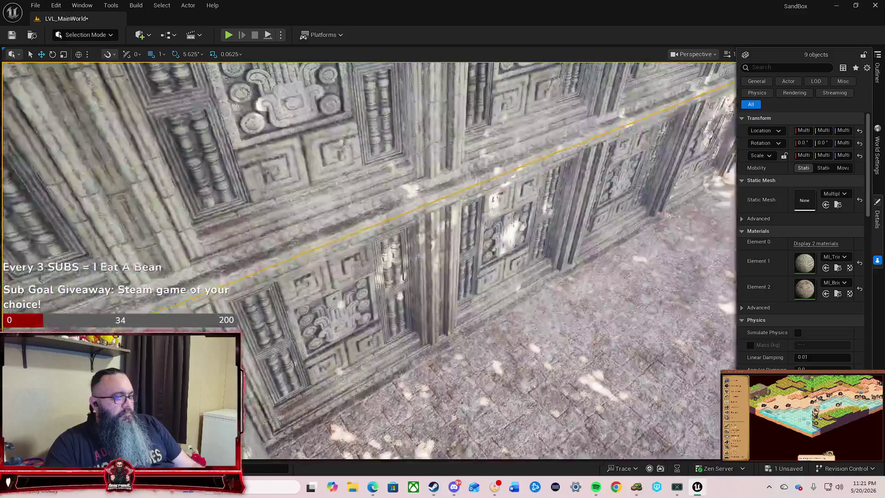
{"action": "mouse_move", "coordinate": [351, 238]}
{"action": "left_mouse_down"}
{"action": "mouse_move", "coordinate": [332, 235]}
{"action": "mouse_move", "coordinate": [350, 237]}
{"action": "left_mouse_up"}
{"action": "key", "text": "Escape"}
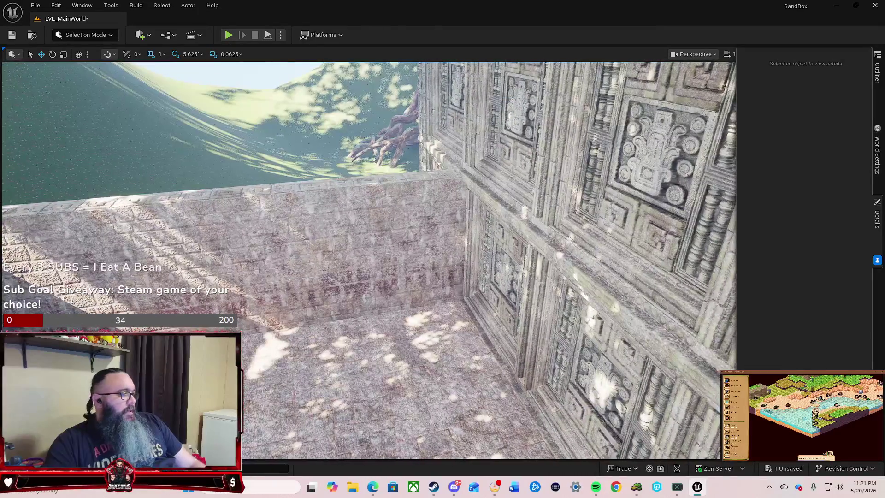
Drag SM_Roof_01_Corner_90_O_128_128_A from Construction > Ceil onto the wall-top corner.
{"action": "key", "text": "ctrl+space"}
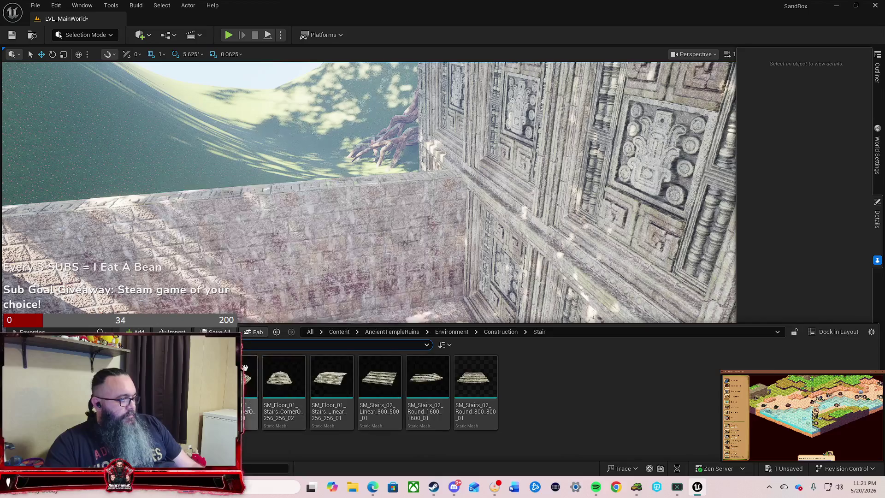
{"action": "left_click", "coordinate": [499, 332]}
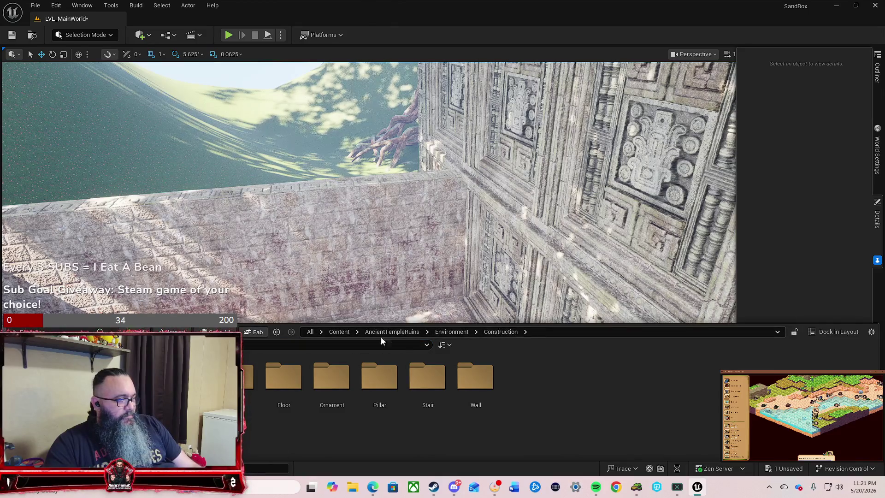
{"action": "double_click", "coordinate": [245, 416]}
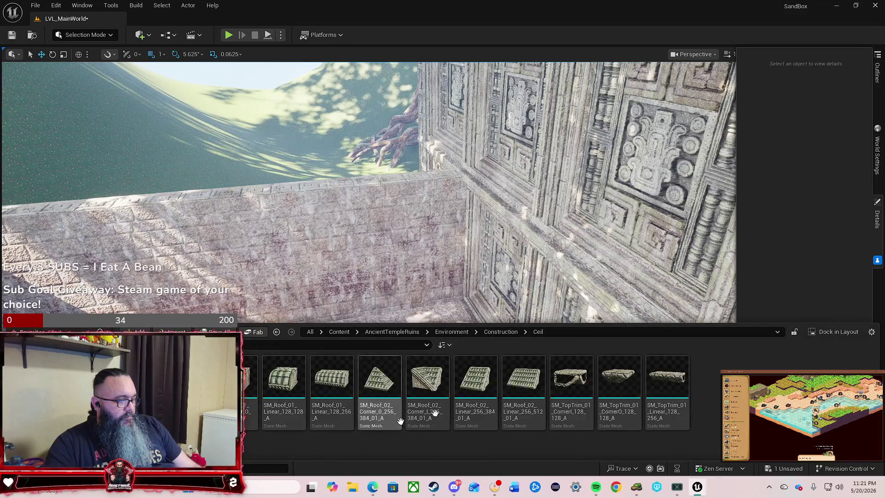
{"action": "left_click_drag", "start_coordinate": [358, 271], "coordinate": [343, 295]}
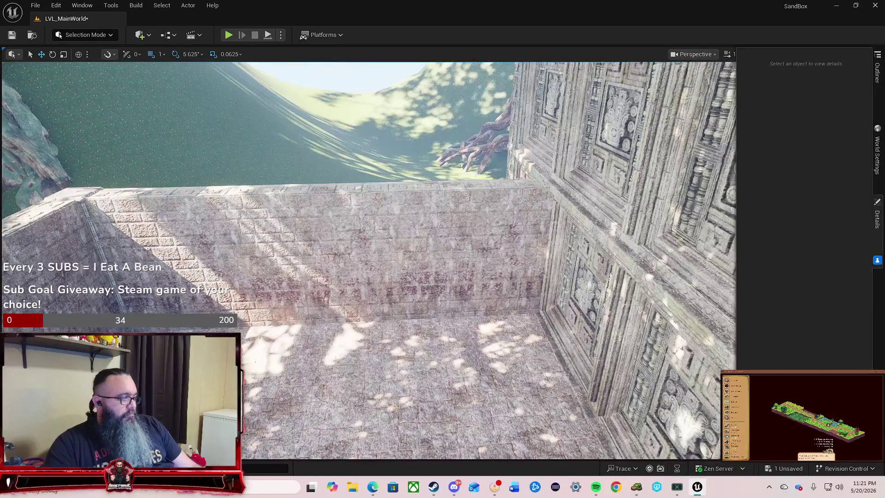
{"action": "left_click", "coordinate": [32, 468]}
{"action": "mouse_move", "coordinate": [249, 378]}
{"action": "left_mouse_down"}
{"action": "mouse_move", "coordinate": [258, 350]}
{"action": "mouse_move", "coordinate": [110, 223]}
{"action": "mouse_move", "coordinate": [127, 249]}
{"action": "mouse_move", "coordinate": [152, 256]}
{"action": "mouse_move", "coordinate": [126, 255]}
{"action": "left_mouse_up"}
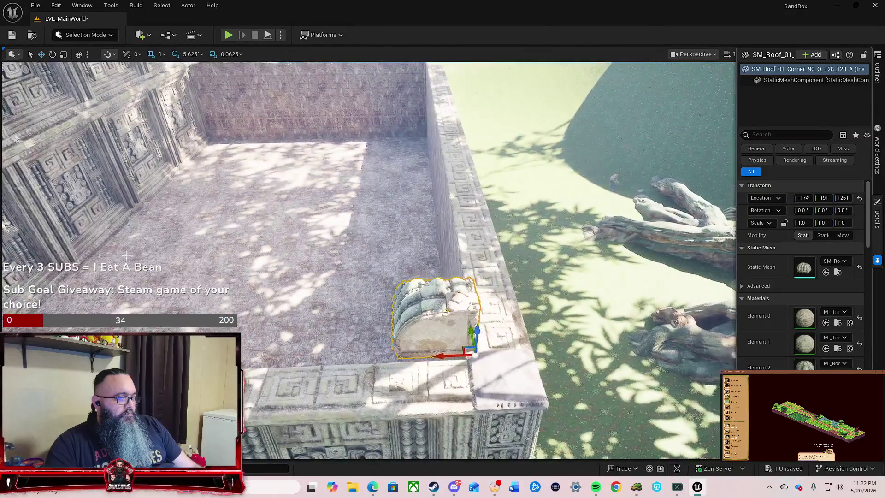
Rotate the roof corner piece 180° about Z and focus the view on it.
{"action": "key", "text": "e"}
{"action": "mouse_move", "coordinate": [431, 357]}
{"action": "left_mouse_down"}
{"action": "mouse_move", "coordinate": [422, 353]}
{"action": "mouse_move", "coordinate": [479, 394]}
{"action": "mouse_move", "coordinate": [526, 346]}
{"action": "left_mouse_up"}
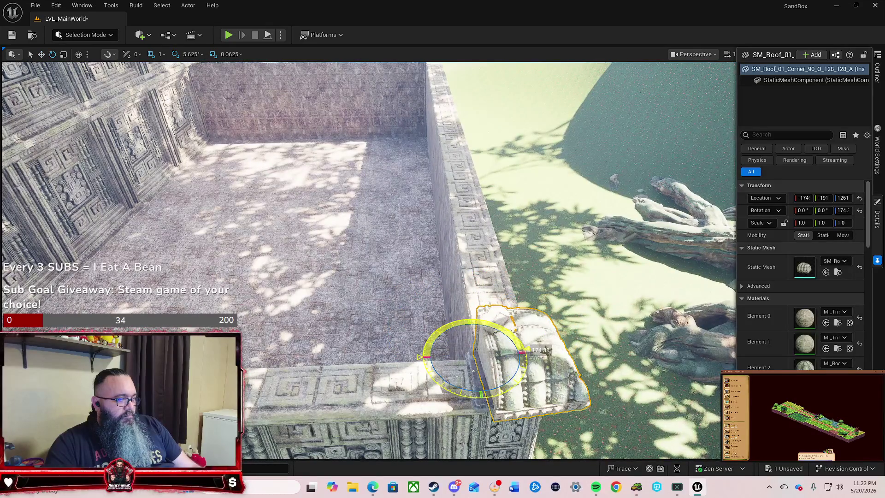
{"action": "key", "text": "w"}
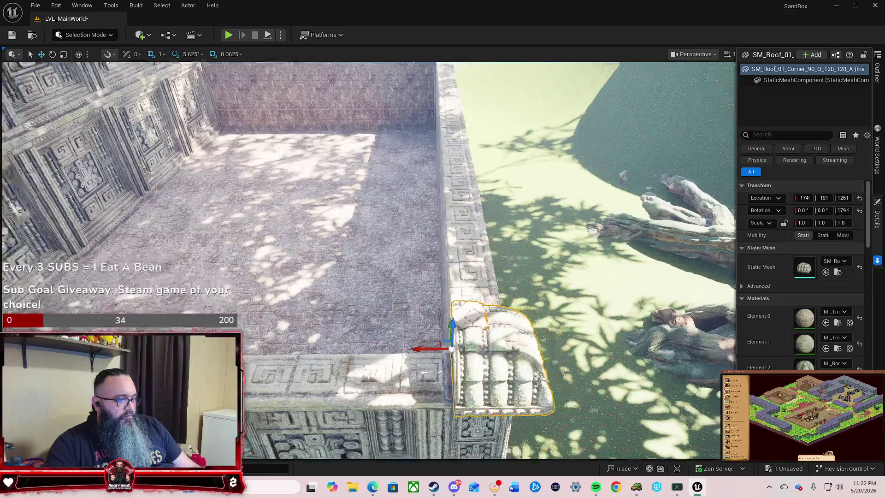
{"action": "key", "text": "f"}
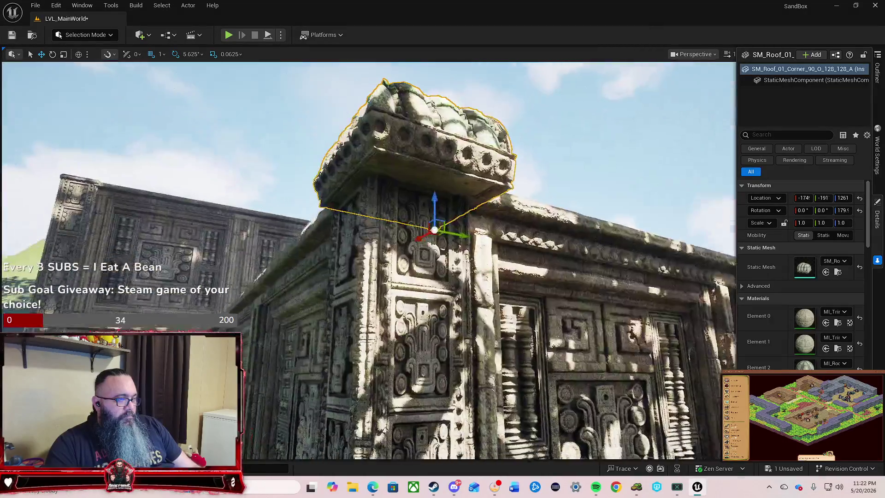
Raise the corner piece slightly onto the wall and nudge it along X to fit the outer corner.
{"action": "mouse_move", "coordinate": [435, 229]}
{"action": "left_mouse_down"}
{"action": "mouse_move", "coordinate": [489, 230]}
{"action": "mouse_move", "coordinate": [488, 208]}
{"action": "left_mouse_up"}
{"action": "left_click_drag", "start_coordinate": [363, 354], "coordinate": [300, 356]}
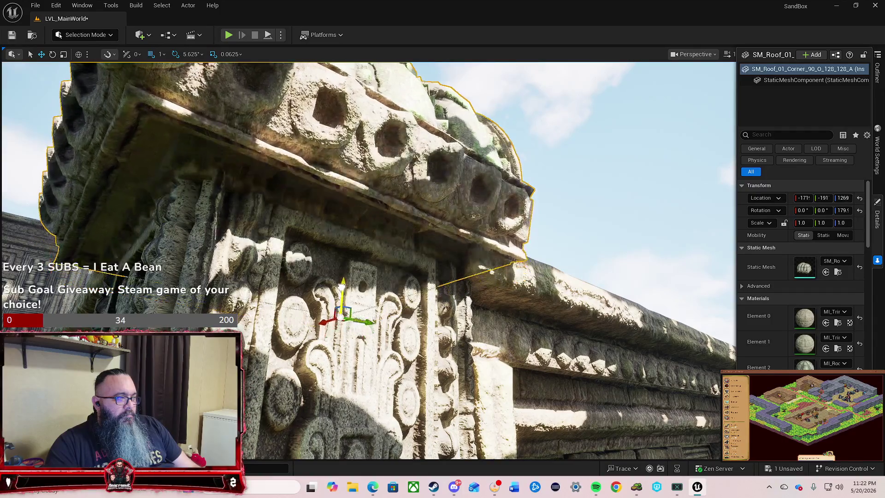
{"action": "left_click_drag", "start_coordinate": [344, 271], "coordinate": [346, 267]}
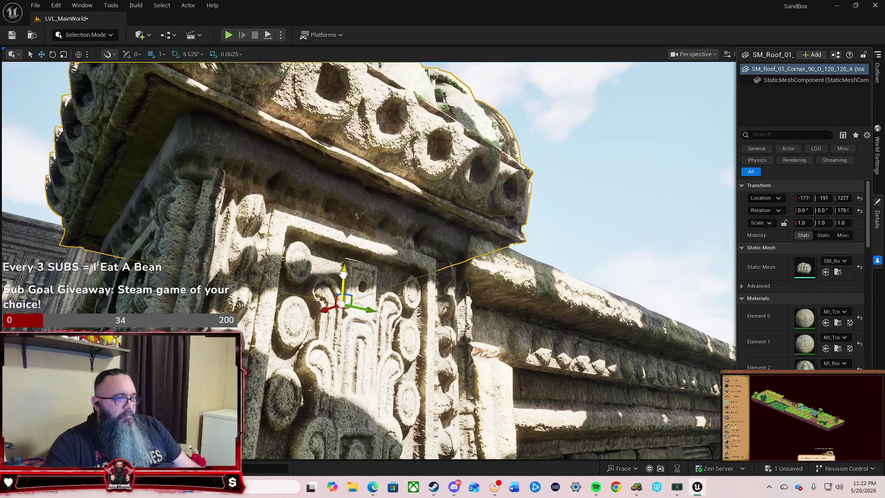
{"action": "mouse_move", "coordinate": [389, 288]}
{"action": "left_mouse_down"}
{"action": "mouse_move", "coordinate": [378, 295]}
{"action": "mouse_move", "coordinate": [392, 286]}
{"action": "mouse_move", "coordinate": [408, 296]}
{"action": "mouse_move", "coordinate": [396, 291]}
{"action": "left_mouse_up"}
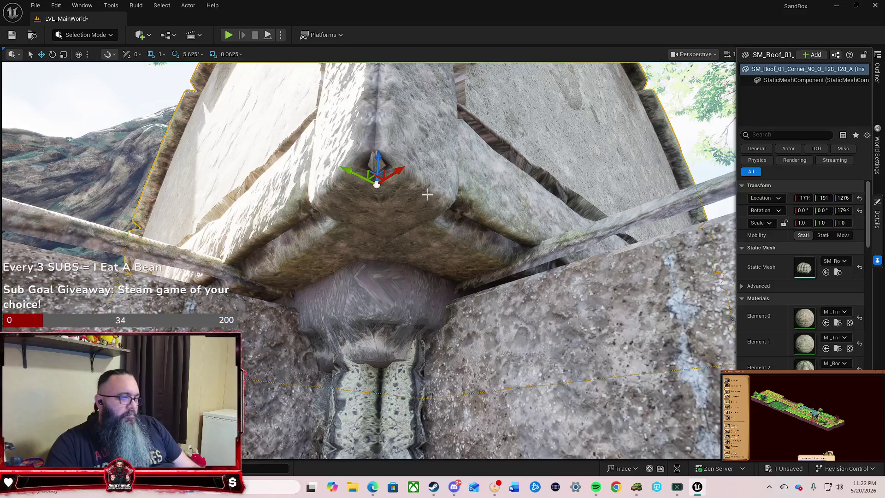
{"action": "left_click_drag", "start_coordinate": [430, 174], "coordinate": [415, 178]}
{"action": "mouse_move", "coordinate": [384, 193]}
{"action": "left_mouse_down"}
{"action": "mouse_move", "coordinate": [296, 189]}
{"action": "mouse_move", "coordinate": [530, 194]}
{"action": "mouse_move", "coordinate": [405, 192]}
{"action": "mouse_move", "coordinate": [442, 199]}
{"action": "mouse_move", "coordinate": [406, 194]}
{"action": "mouse_move", "coordinate": [573, 183]}
{"action": "mouse_move", "coordinate": [429, 199]}
{"action": "left_mouse_up"}
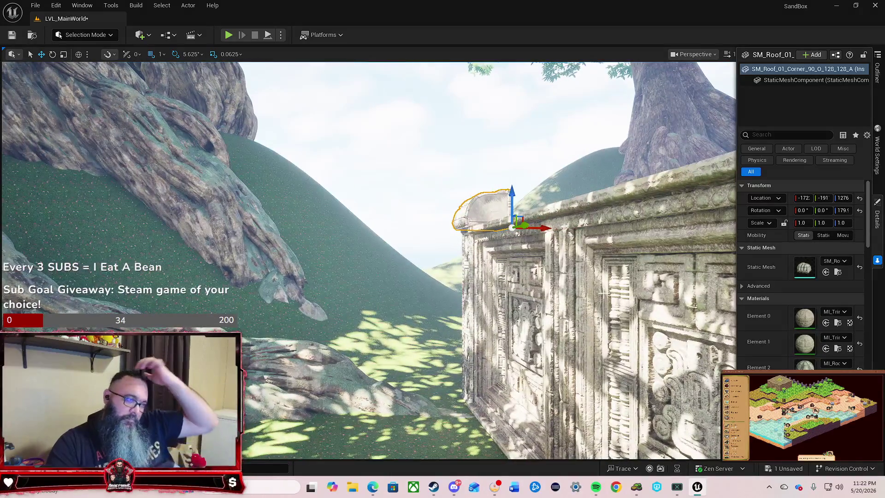
{"action": "mouse_move", "coordinate": [429, 199]}
{"action": "left_mouse_down"}
{"action": "mouse_move", "coordinate": [489, 189]}
{"action": "mouse_move", "coordinate": [457, 173]}
{"action": "left_mouse_up"}
{"action": "key", "text": "ctrl+space"}
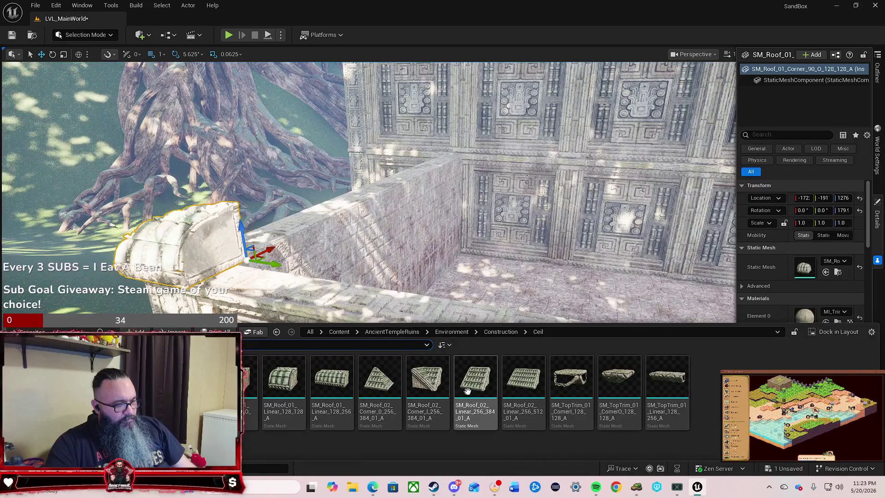
Place SM_Roof_02_Linear_256_512_01_A, rotate it 90° on Z, and slide it along the wall top.
{"action": "mouse_move", "coordinate": [542, 354]}
{"action": "left_mouse_down"}
{"action": "mouse_move", "coordinate": [530, 351]}
{"action": "mouse_move", "coordinate": [516, 288]}
{"action": "mouse_move", "coordinate": [350, 300]}
{"action": "mouse_move", "coordinate": [314, 313]}
{"action": "mouse_move", "coordinate": [268, 229]}
{"action": "mouse_move", "coordinate": [307, 212]}
{"action": "mouse_move", "coordinate": [167, 308]}
{"action": "left_mouse_up"}
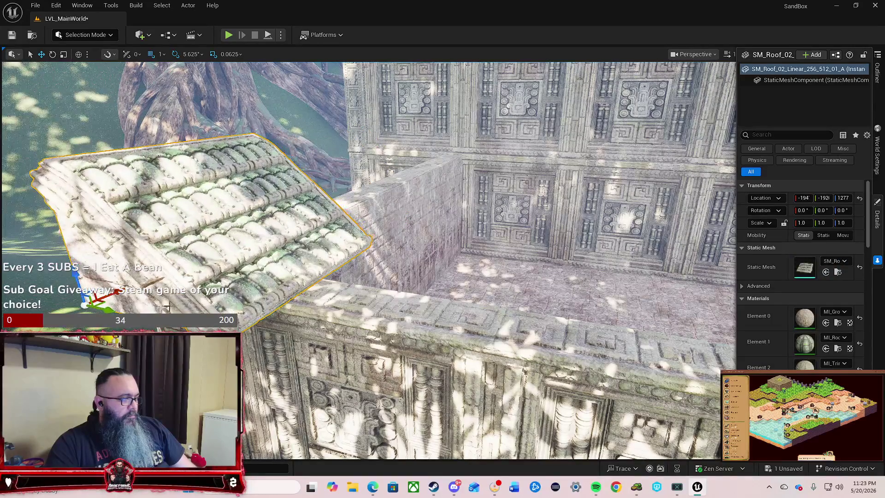
{"action": "left_click_drag", "start_coordinate": [101, 311], "coordinate": [278, 343]}
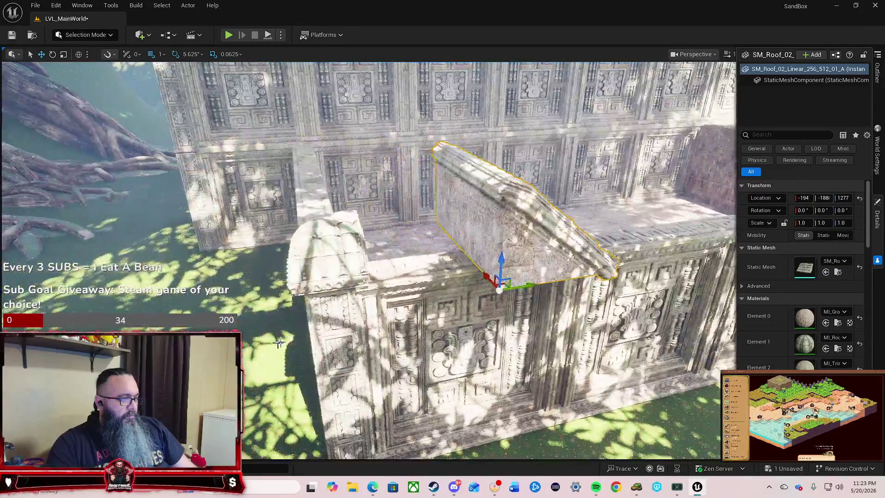
{"action": "key", "text": "e"}
{"action": "left_click_drag", "start_coordinate": [496, 319], "coordinate": [498, 315]}
{"action": "left_click_drag", "start_coordinate": [487, 279], "coordinate": [470, 270]}
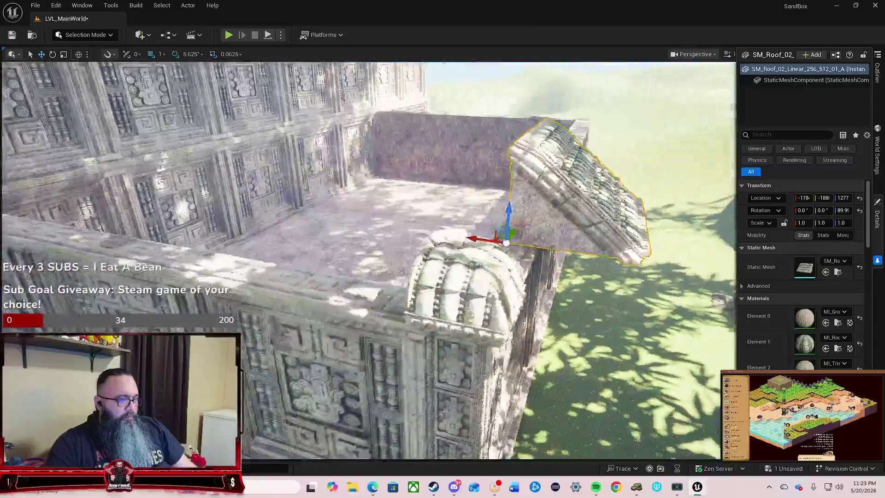
Fly around the straight roof section to inspect its fit on the wall.
{"action": "key", "text": "s"}
{"action": "key", "text": "w"}
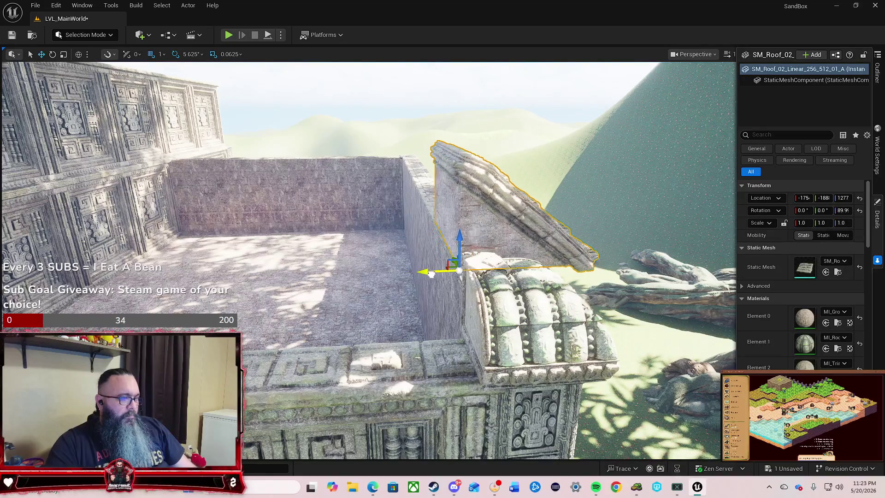
{"action": "key", "text": "q"}
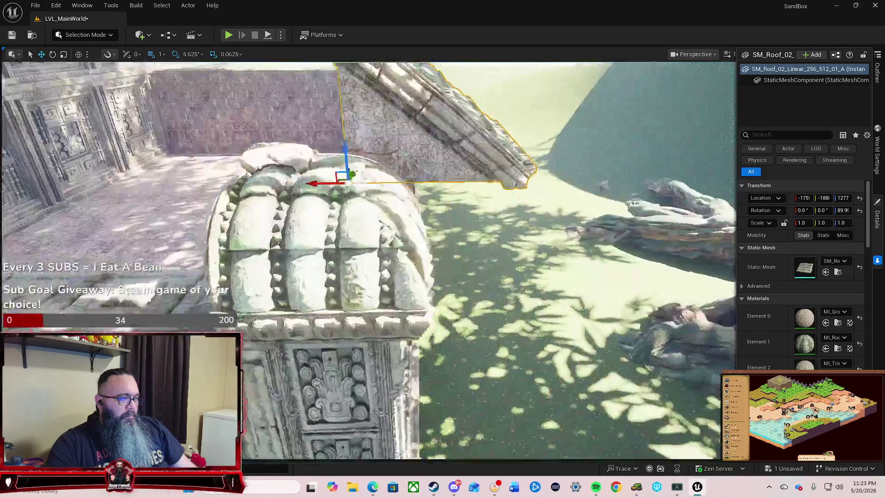
{"action": "key", "text": "e"}
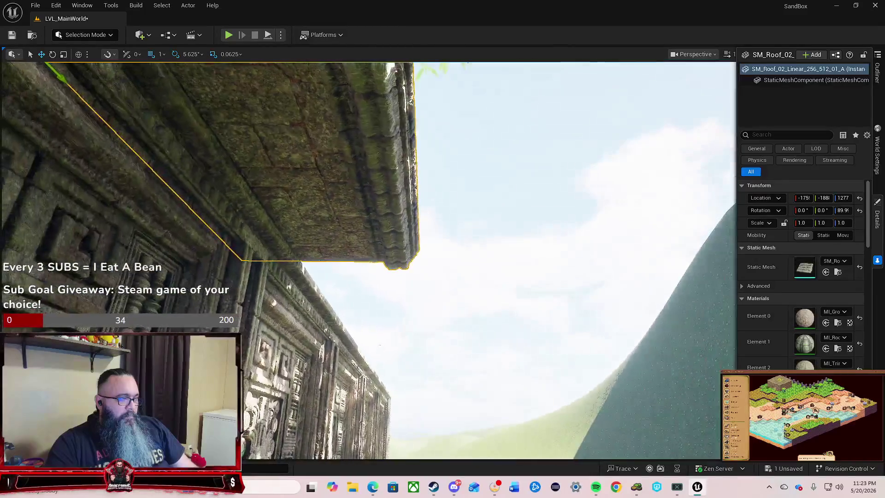
{"action": "key", "text": "e"}
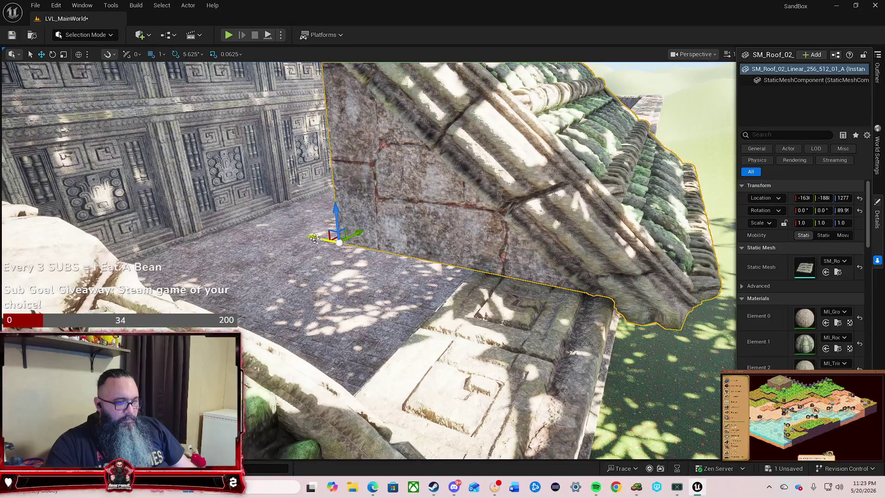
{"action": "key", "text": "w"}
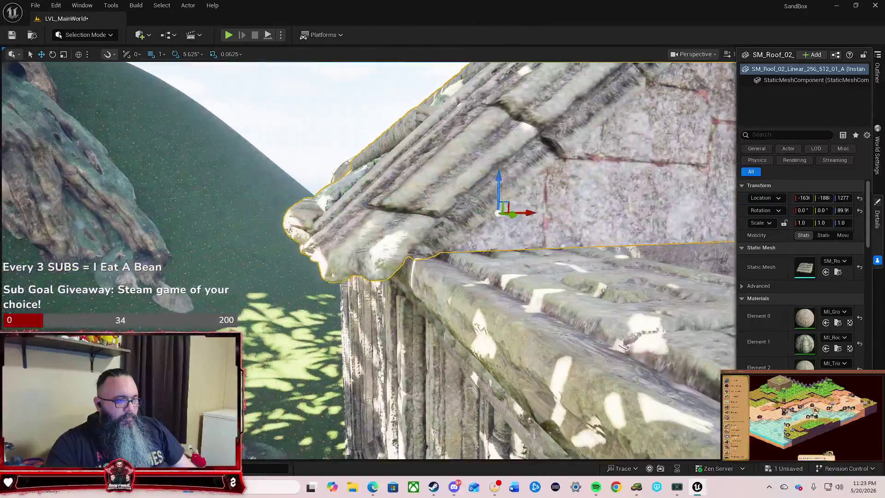
{"action": "key", "text": "Escape"}
{"action": "key", "text": "w"}
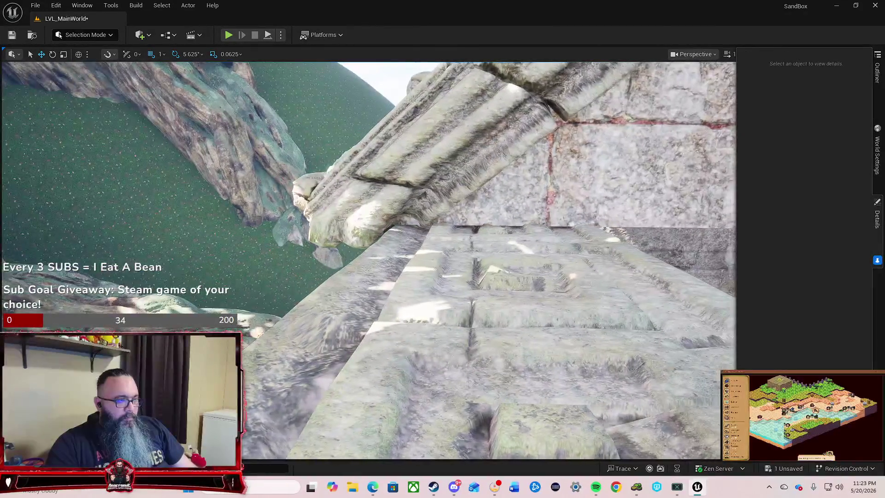
{"action": "key", "text": "w"}
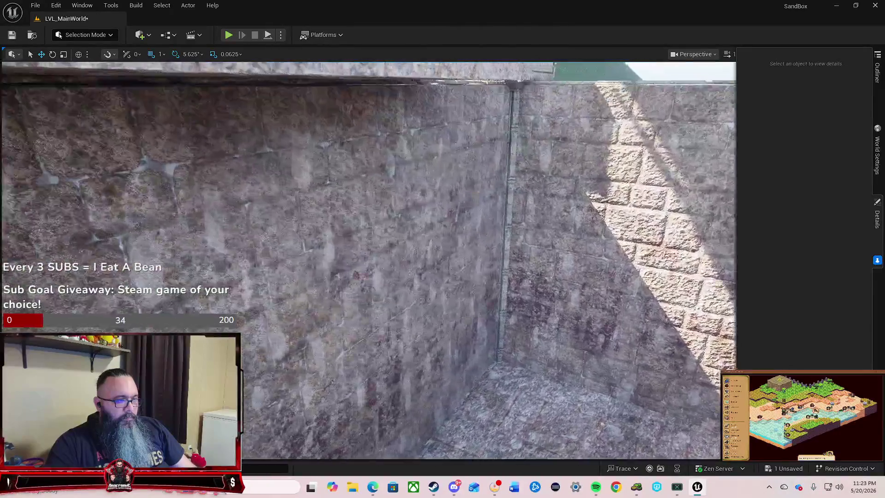
{"action": "key", "text": "w"}
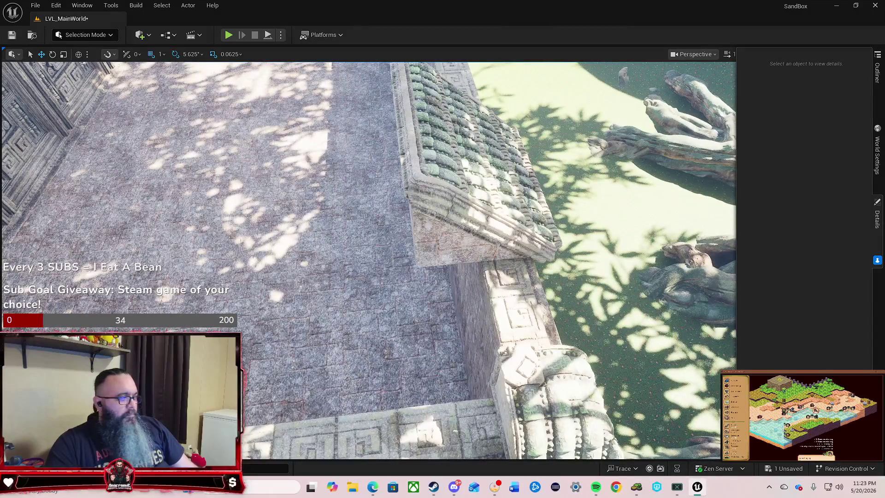
{"action": "key", "text": "ctrl+space"}
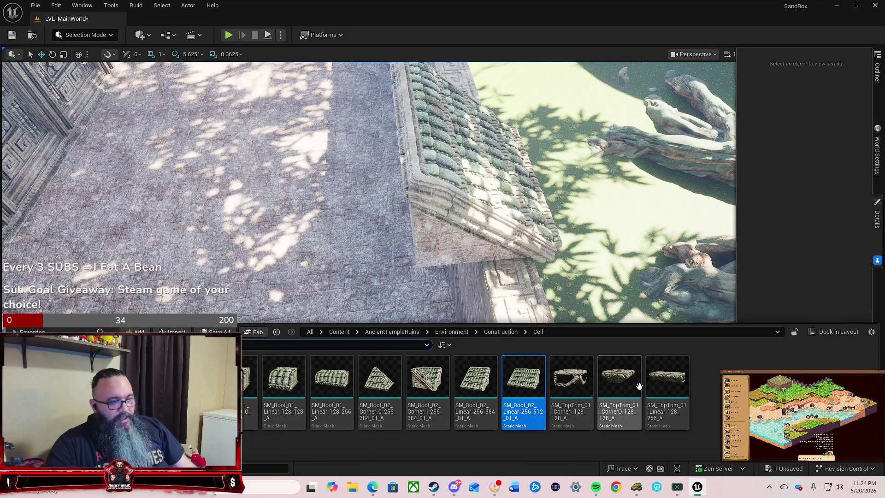
Drag SM_Roof_01_Corner pieces into the scene and delete the unwanted one.
{"action": "mouse_move", "coordinate": [638, 383]}
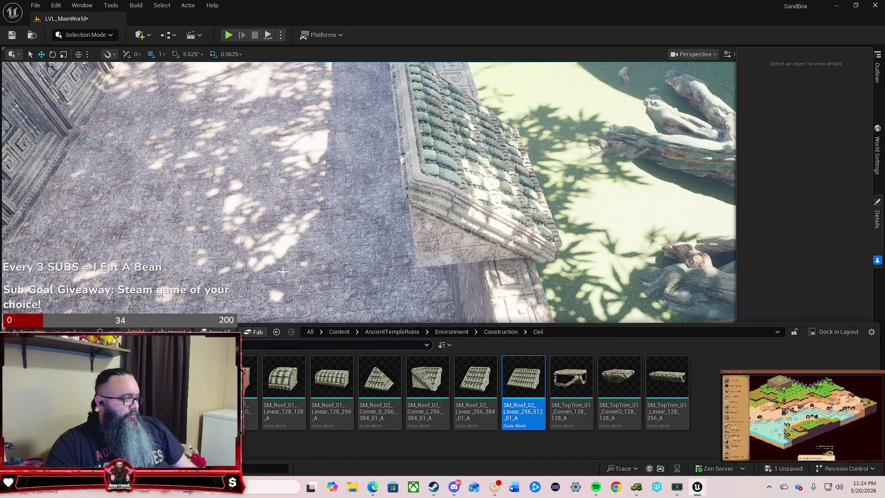
{"action": "left_click_drag", "start_coordinate": [369, 185], "coordinate": [346, 208]}
{"action": "key", "text": "ctrl+space"}
{"action": "mouse_move", "coordinate": [480, 386]}
{"action": "left_mouse_down"}
{"action": "mouse_move", "coordinate": [258, 288]}
{"action": "mouse_move", "coordinate": [335, 298]}
{"action": "mouse_move", "coordinate": [346, 322]}
{"action": "left_mouse_up"}
{"action": "key", "text": "ctrl+space"}
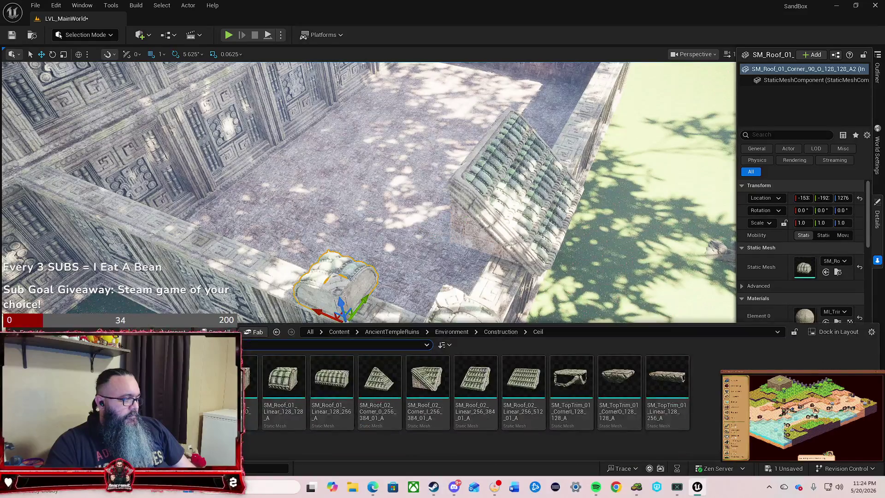
{"action": "mouse_move", "coordinate": [264, 227]}
{"action": "left_mouse_down"}
{"action": "mouse_move", "coordinate": [191, 233]}
{"action": "mouse_move", "coordinate": [217, 249]}
{"action": "left_mouse_up"}
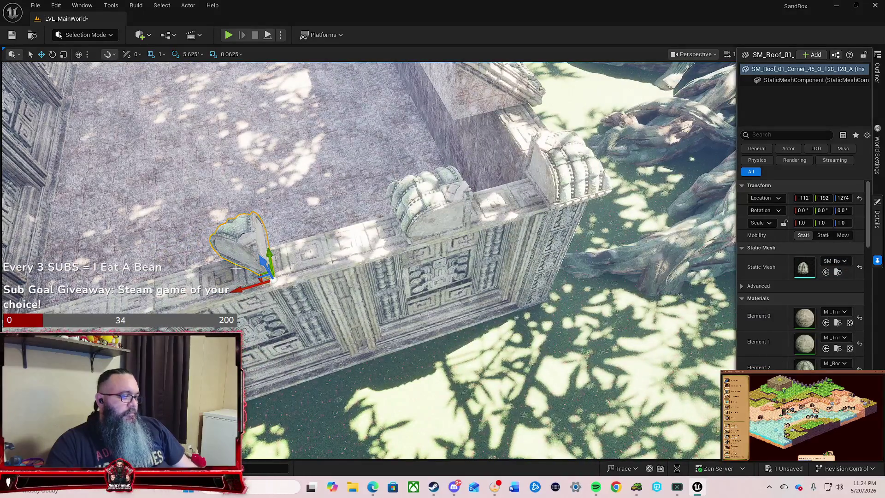
{"action": "key", "text": "Delete"}
Scale the rounded corner piece to 2.0 on X, Y and Z and move it onto the wall corner.
{"action": "left_click_drag", "start_coordinate": [401, 232], "coordinate": [507, 225]}
{"action": "left_click", "coordinate": [405, 267]}
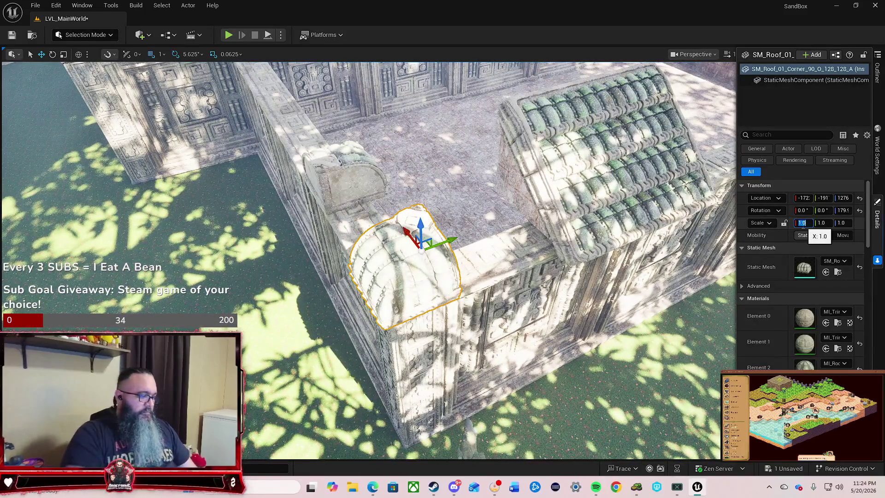
{"action": "type", "text": "2"}
{"action": "key", "text": "Tab"}
{"action": "type", "text": "2"}
{"action": "key", "text": "Tab"}
{"action": "type", "text": "2"}
{"action": "type", "text": "2"}
{"action": "key", "text": "Return"}
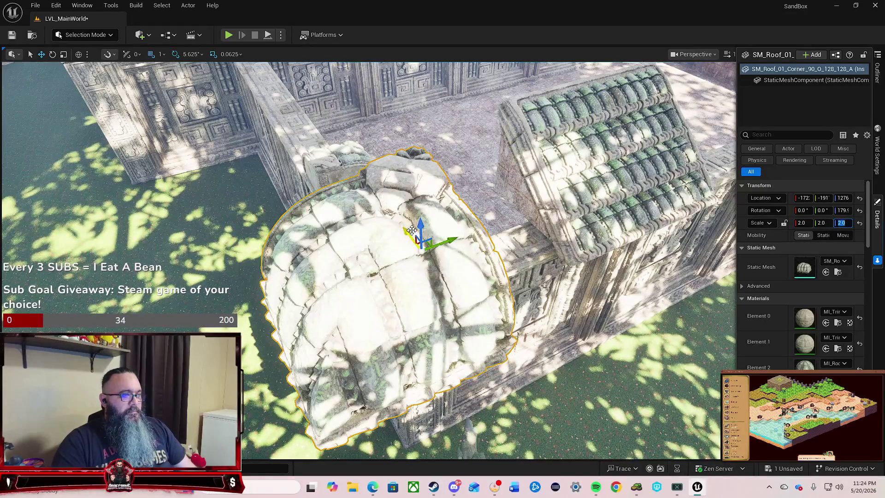
{"action": "mouse_move", "coordinate": [408, 232]}
{"action": "left_mouse_down"}
{"action": "mouse_move", "coordinate": [385, 191]}
{"action": "mouse_move", "coordinate": [429, 193]}
{"action": "mouse_move", "coordinate": [475, 176]}
{"action": "mouse_move", "coordinate": [477, 201]}
{"action": "left_mouse_up"}
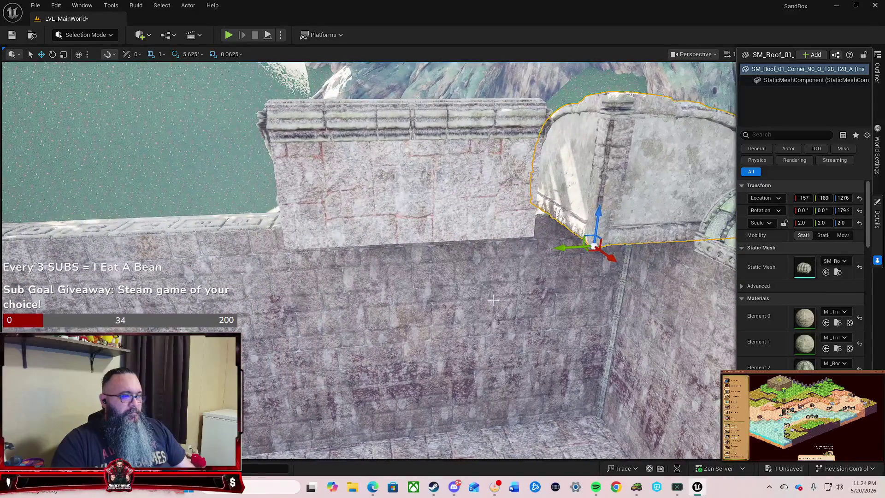
{"action": "key", "text": "ctrl+space"}
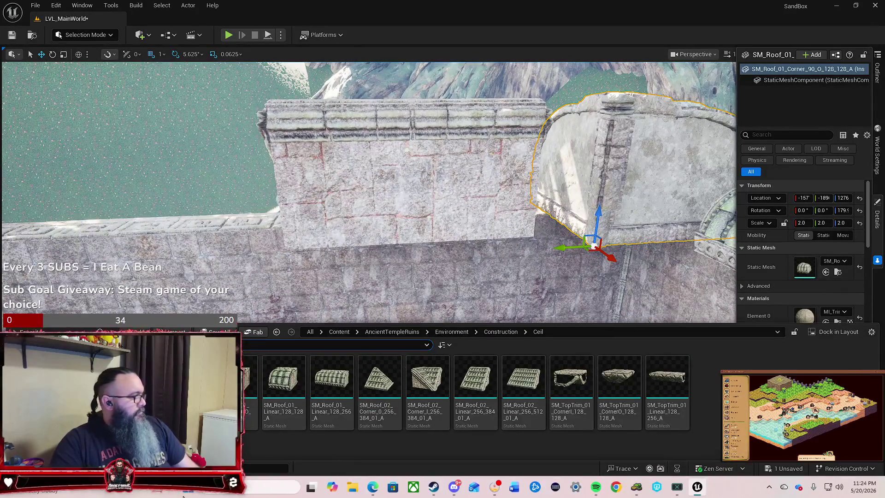
Place SM_Roof_02_Corner_0_256_384_01_A and rotate it 90° about Z to match the wall end.
{"action": "mouse_move", "coordinate": [424, 387]}
{"action": "left_mouse_down"}
{"action": "mouse_move", "coordinate": [245, 237]}
{"action": "mouse_move", "coordinate": [258, 204]}
{"action": "mouse_move", "coordinate": [270, 198]}
{"action": "left_mouse_up"}
{"action": "key", "text": "f"}
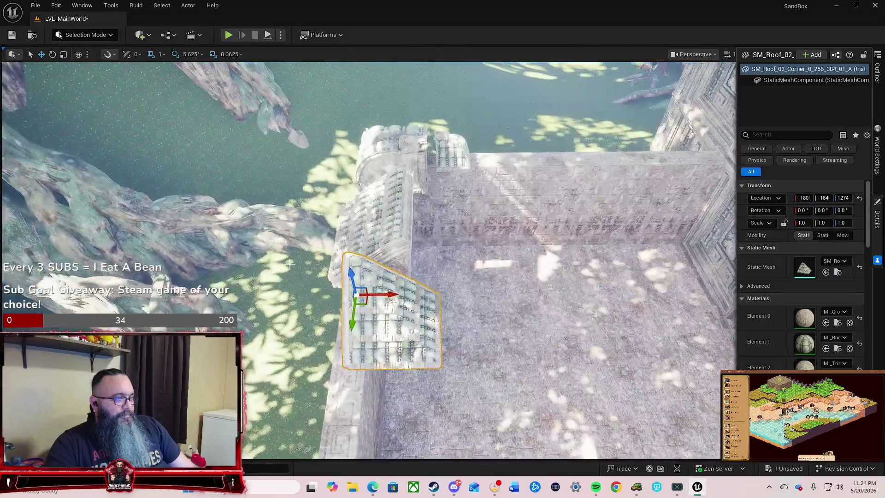
{"action": "mouse_move", "coordinate": [395, 317]}
{"action": "left_mouse_down"}
{"action": "mouse_move", "coordinate": [360, 336]}
{"action": "mouse_move", "coordinate": [322, 339]}
{"action": "left_mouse_up"}
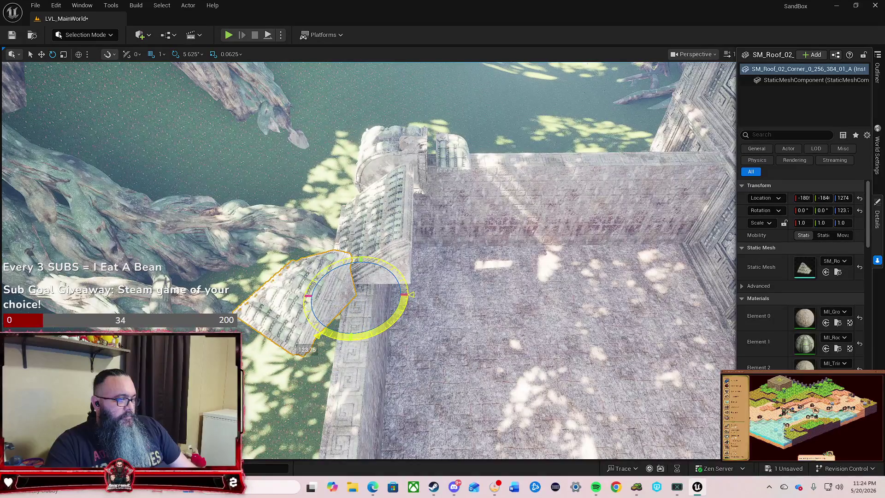
{"action": "left_click_drag", "start_coordinate": [351, 340], "coordinate": [321, 339]}
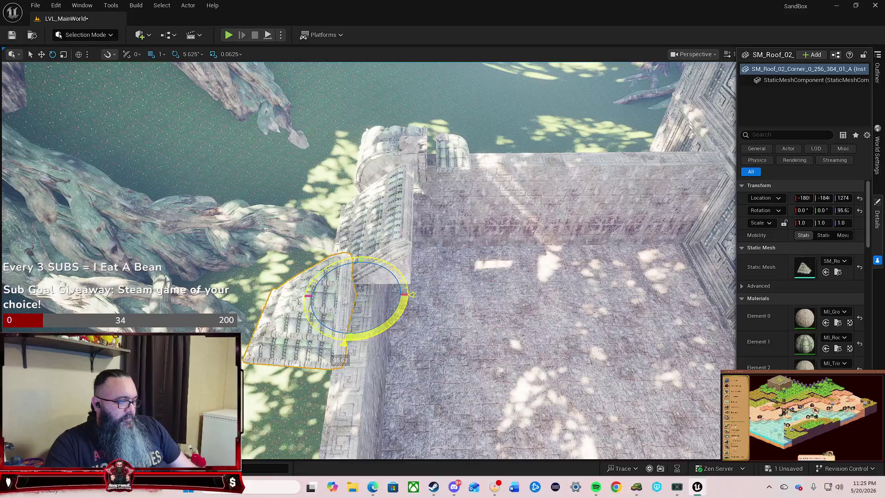
Nudge the sloped corner along X, Y and Z until flush with the long roof on the wall top.
{"action": "left_click_drag", "start_coordinate": [390, 294], "coordinate": [443, 295]}
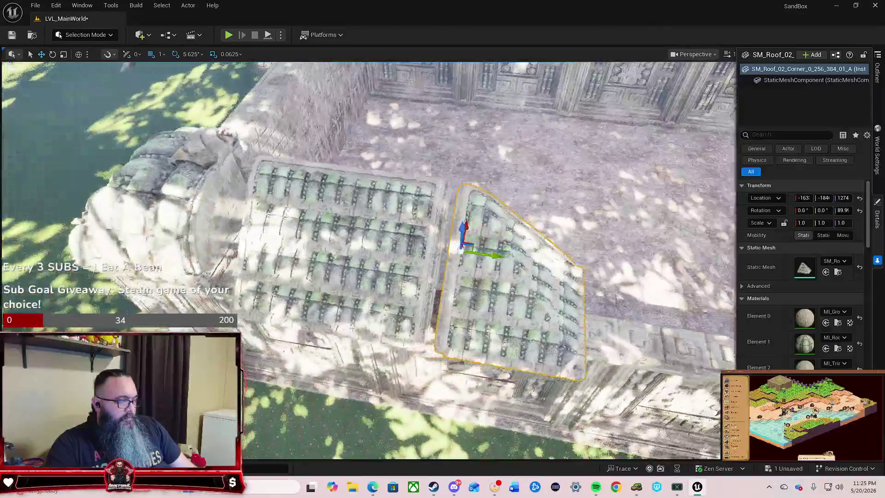
{"action": "scroll", "coordinate": [399, 284], "scroll_direction": "up", "scroll_amount": 8}
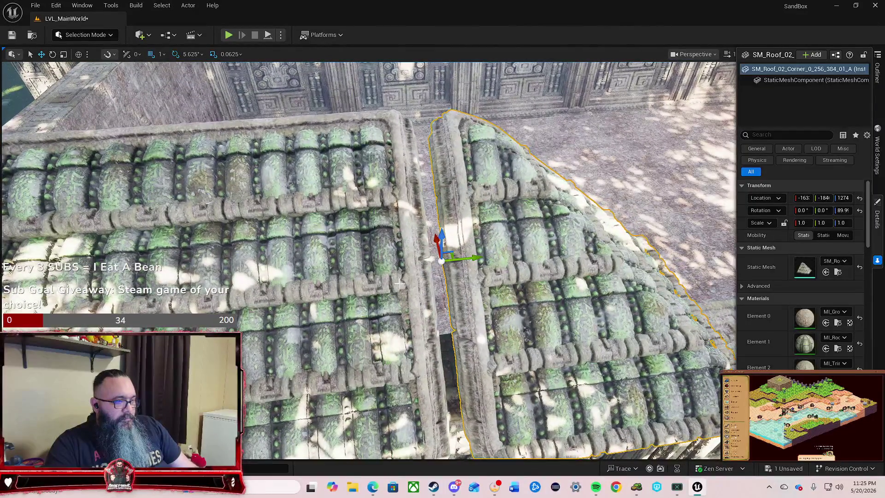
{"action": "left_click_drag", "start_coordinate": [478, 258], "coordinate": [429, 261]}
{"action": "mouse_move", "coordinate": [391, 234]}
{"action": "left_mouse_down"}
{"action": "mouse_move", "coordinate": [332, 256]}
{"action": "mouse_move", "coordinate": [405, 222]}
{"action": "left_mouse_up"}
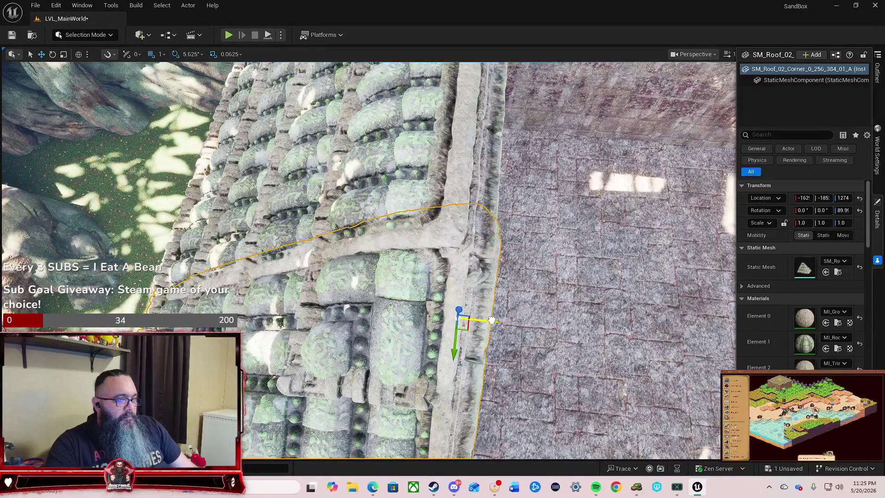
{"action": "left_click_drag", "start_coordinate": [487, 320], "coordinate": [488, 320]}
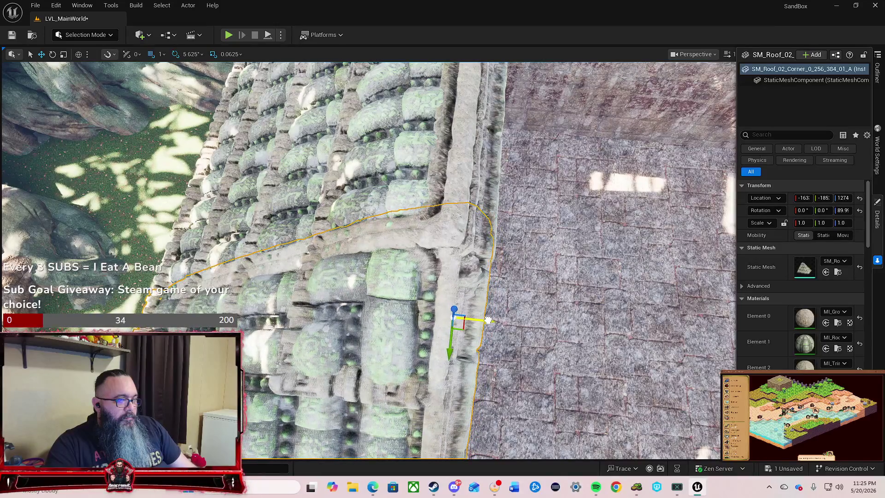
{"action": "mouse_move", "coordinate": [610, 255]}
{"action": "left_mouse_down"}
{"action": "mouse_move", "coordinate": [604, 207]}
{"action": "mouse_move", "coordinate": [582, 208]}
{"action": "left_mouse_up"}
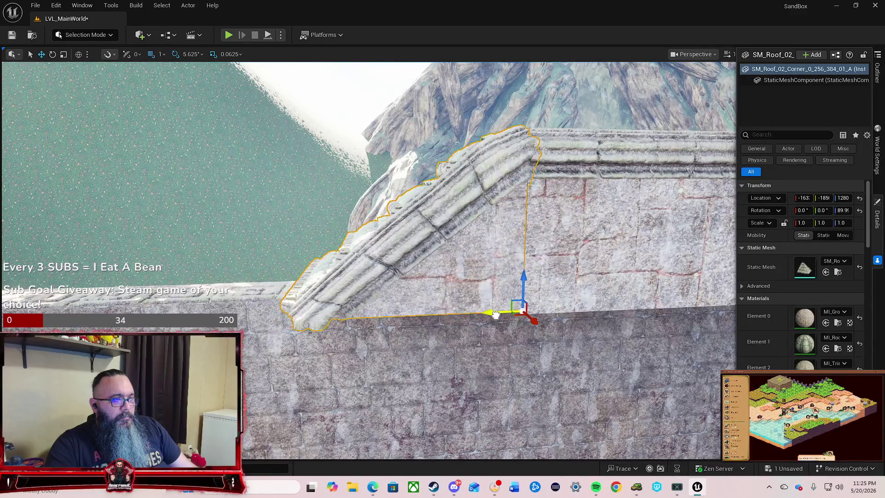
{"action": "mouse_move", "coordinate": [526, 277]}
{"action": "left_mouse_down"}
{"action": "mouse_move", "coordinate": [498, 233]}
{"action": "mouse_move", "coordinate": [470, 274]}
{"action": "left_mouse_up"}
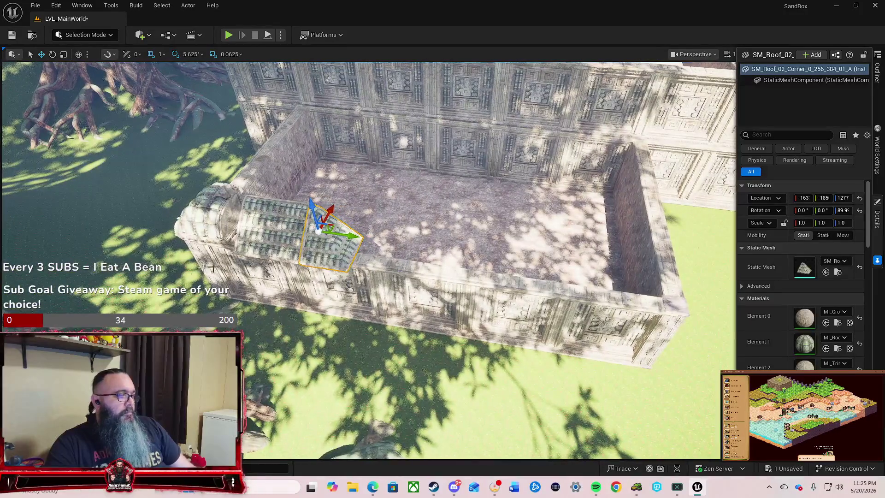
{"action": "left_click", "coordinate": [266, 238], "text": "ctrl"}
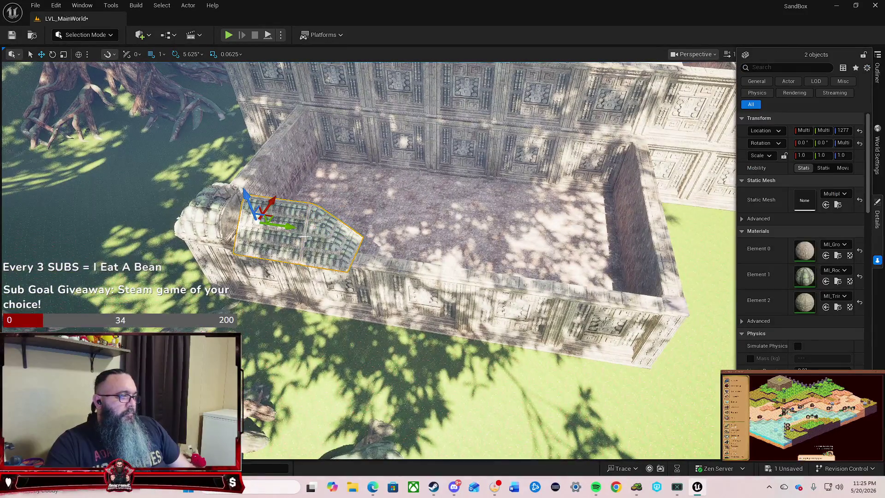
Slide the two linear roof pieces and top stone beams into line along X, then delete the roof corner piece.
{"action": "left_click", "coordinate": [276, 249]}
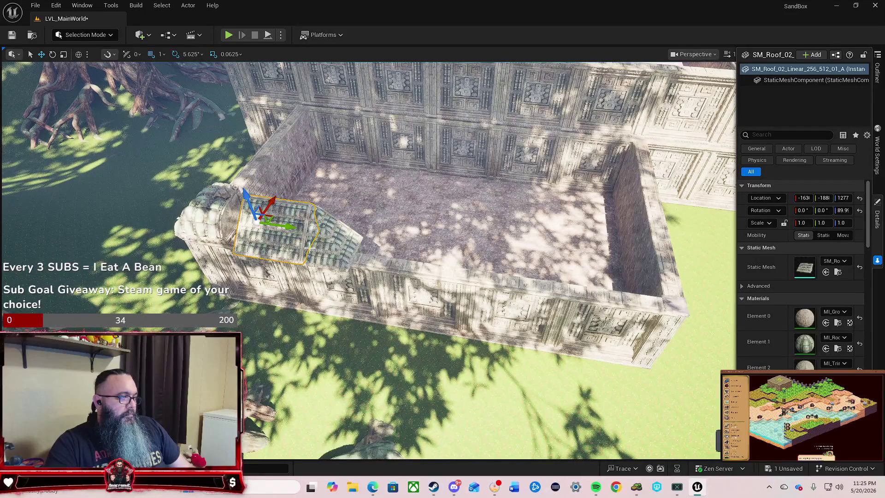
{"action": "left_click", "coordinate": [323, 247], "text": "ctrl"}
{"action": "mouse_move", "coordinate": [347, 234]}
{"action": "left_mouse_down"}
{"action": "mouse_move", "coordinate": [654, 250]}
{"action": "mouse_move", "coordinate": [636, 258]}
{"action": "mouse_move", "coordinate": [576, 240]}
{"action": "left_mouse_up"}
{"action": "left_click_drag", "start_coordinate": [646, 262], "coordinate": [646, 263]}
{"action": "left_click_drag", "start_coordinate": [622, 203], "coordinate": [587, 203]}
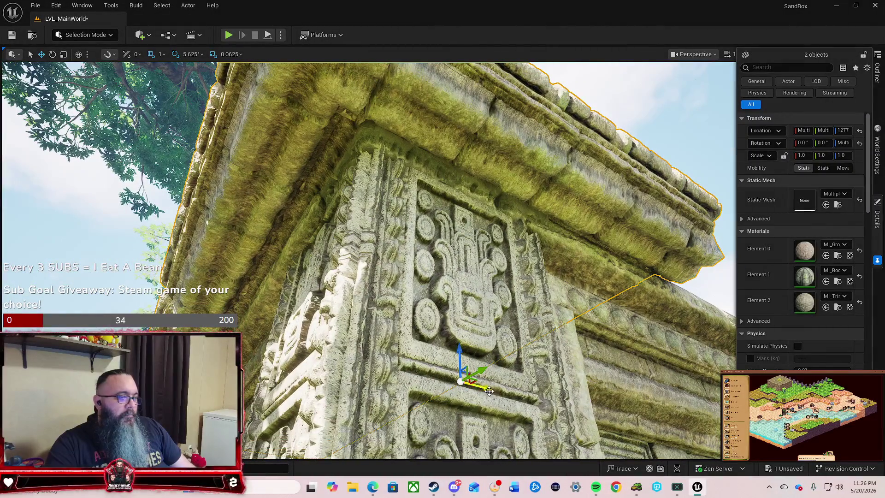
{"action": "left_click_drag", "start_coordinate": [490, 390], "coordinate": [498, 390]}
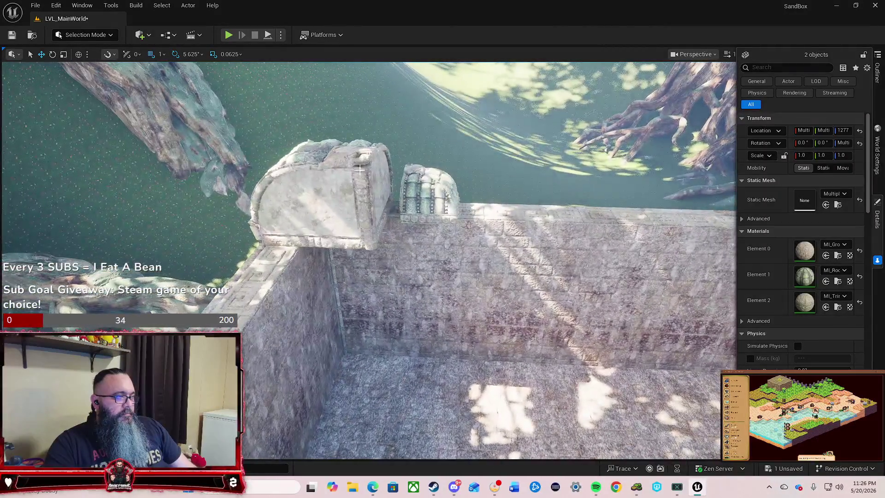
{"action": "left_click", "coordinate": [361, 170]}
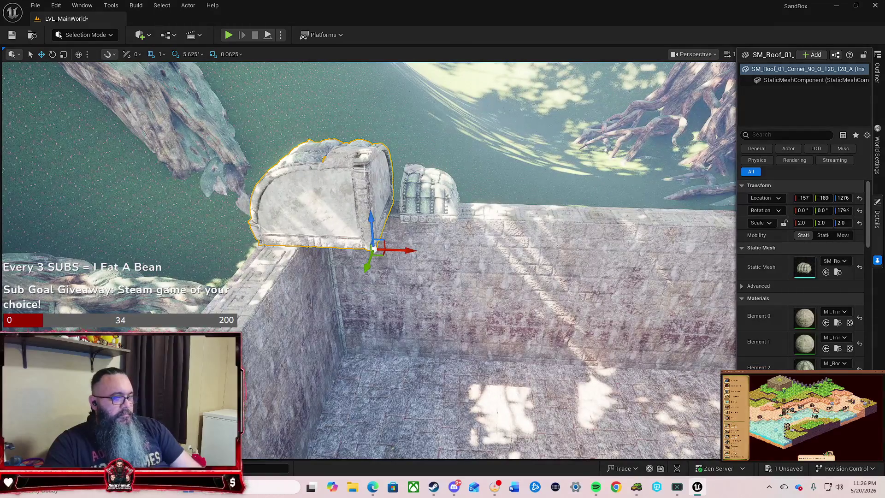
{"action": "key", "text": "Delete"}
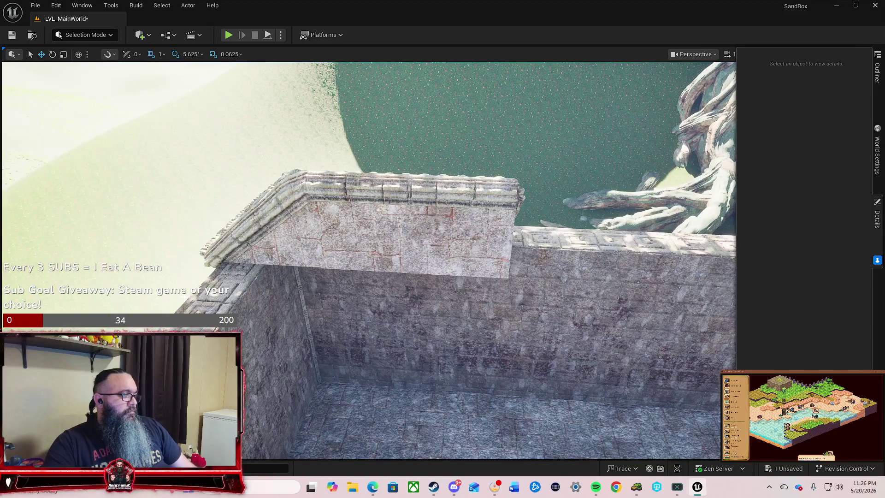
{"action": "key", "text": "ctrl+space"}
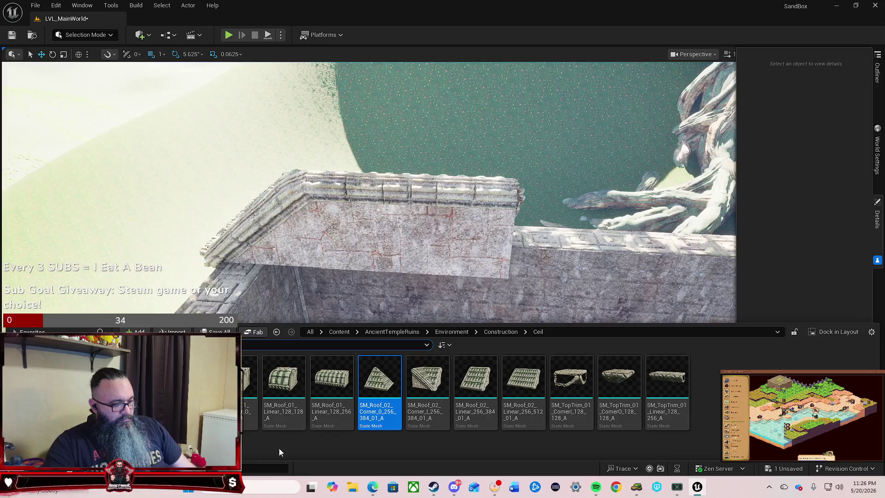
{"action": "mouse_move", "coordinate": [569, 388]}
{"action": "left_mouse_down"}
{"action": "mouse_move", "coordinate": [572, 364]}
{"action": "mouse_move", "coordinate": [390, 249]}
{"action": "mouse_move", "coordinate": [392, 203]}
{"action": "mouse_move", "coordinate": [407, 182]}
{"action": "mouse_move", "coordinate": [412, 190]}
{"action": "mouse_move", "coordinate": [364, 196]}
{"action": "left_mouse_up"}
{"action": "scroll", "coordinate": [411, 190], "scroll_direction": "up", "scroll_amount": 5}
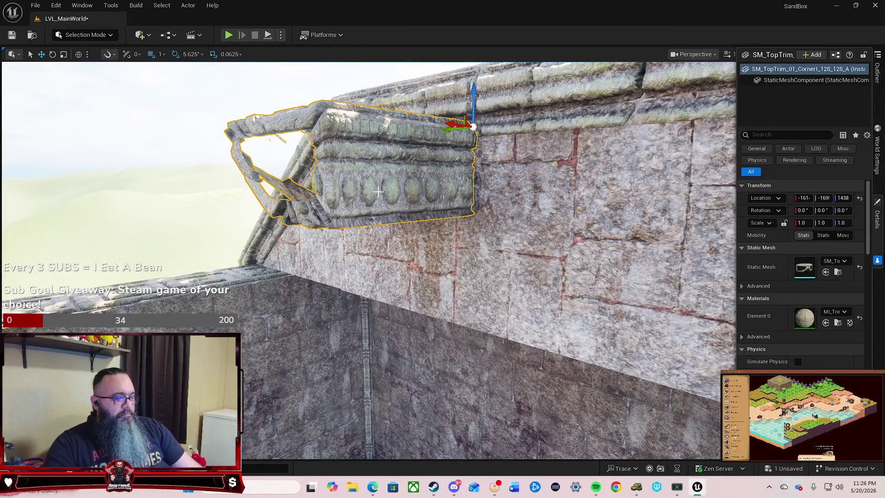
{"action": "key", "text": "Delete"}
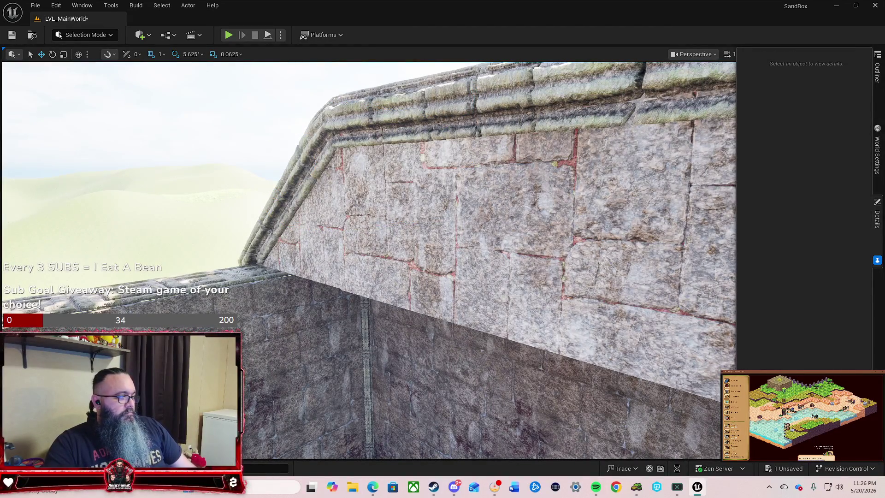
{"action": "key", "text": "ctrl+space"}
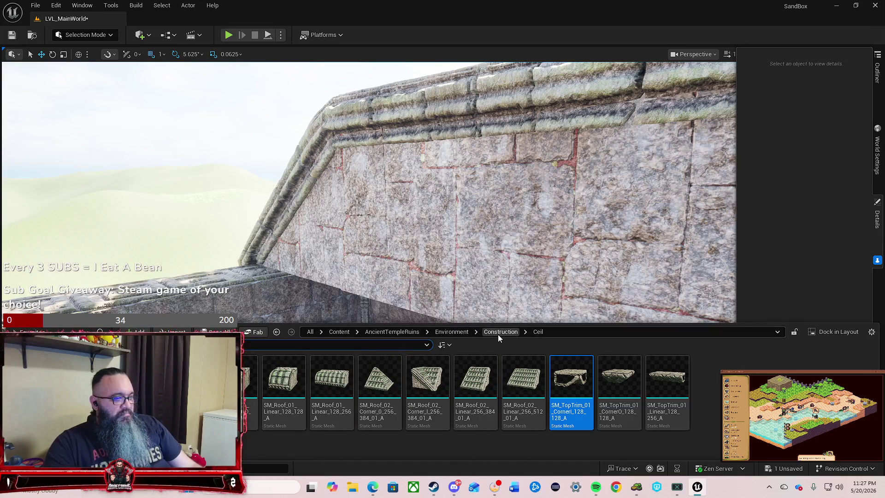
{"action": "left_click", "coordinate": [498, 332]}
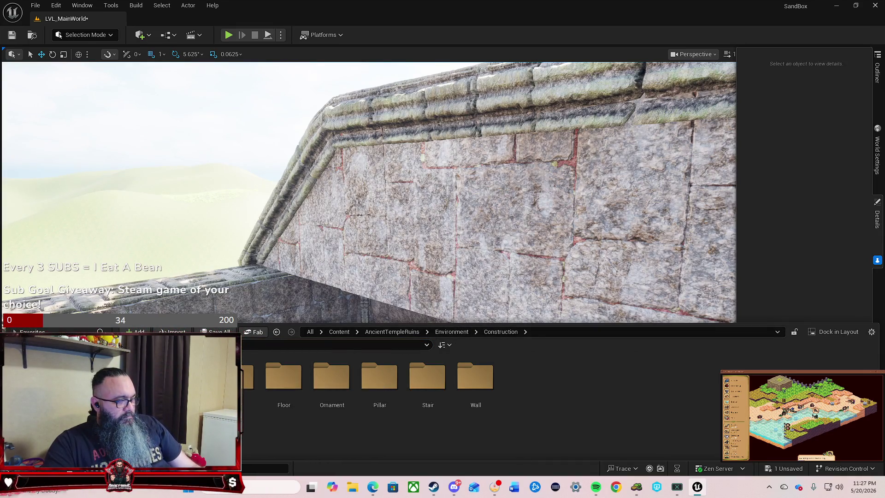
{"action": "double_click", "coordinate": [247, 376]}
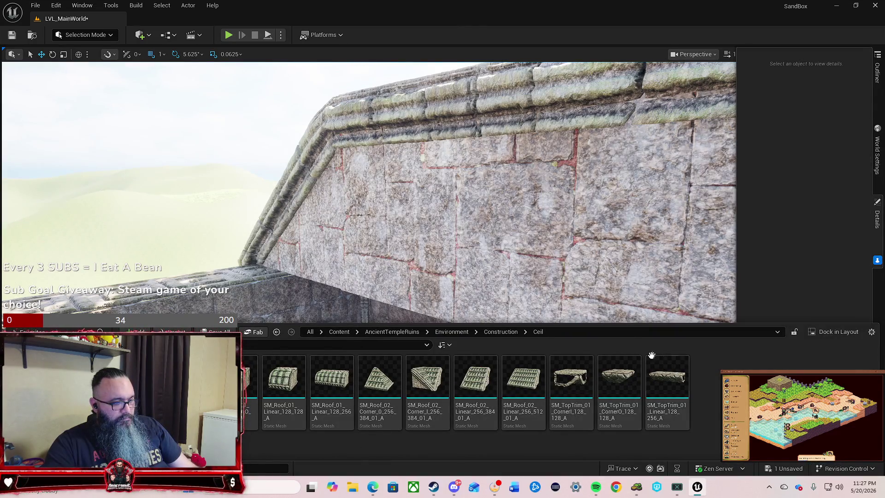
{"action": "mouse_move", "coordinate": [582, 378]}
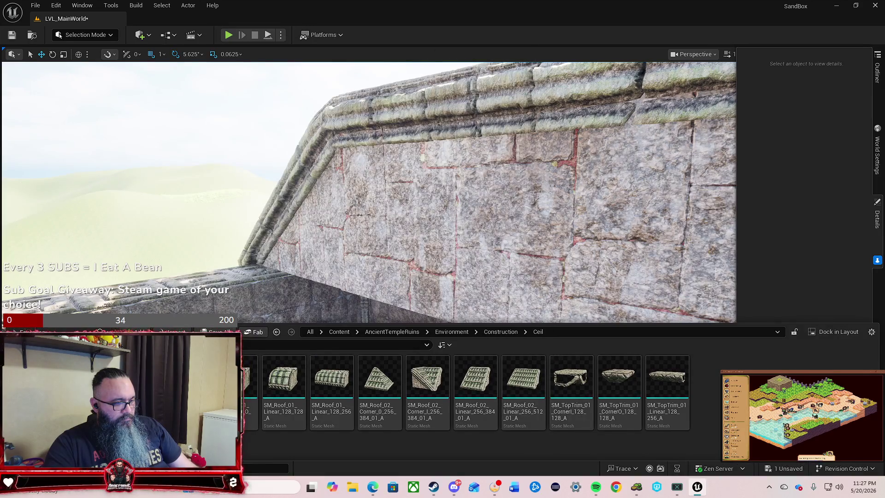
{"action": "scroll", "coordinate": [409, 433], "scroll_direction": "down", "scroll_amount": 1}
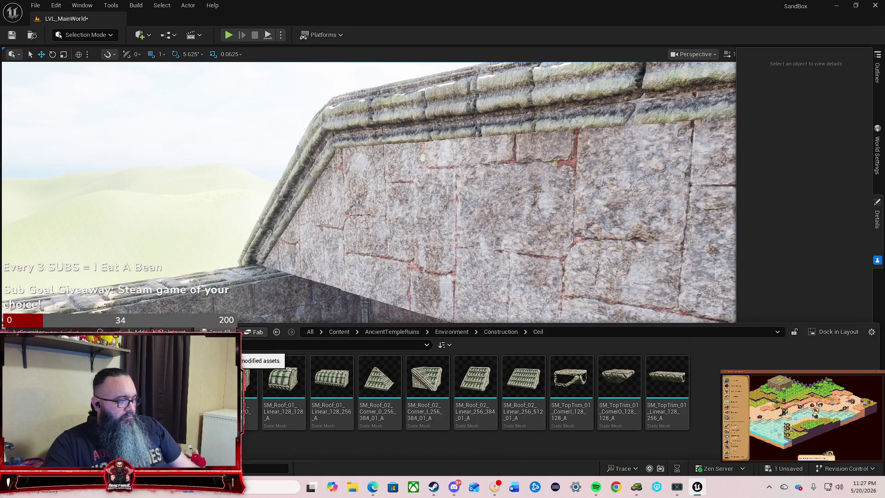
{"action": "left_click", "coordinate": [465, 333]}
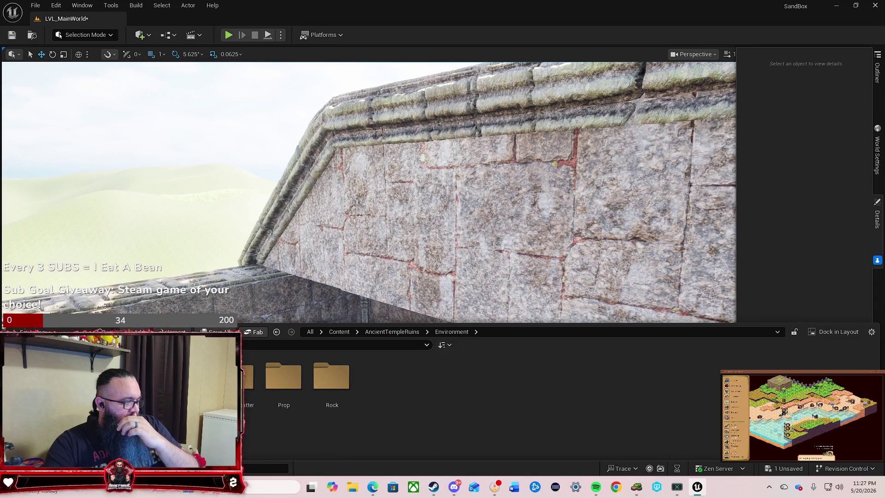
{"action": "double_click", "coordinate": [188, 376]}
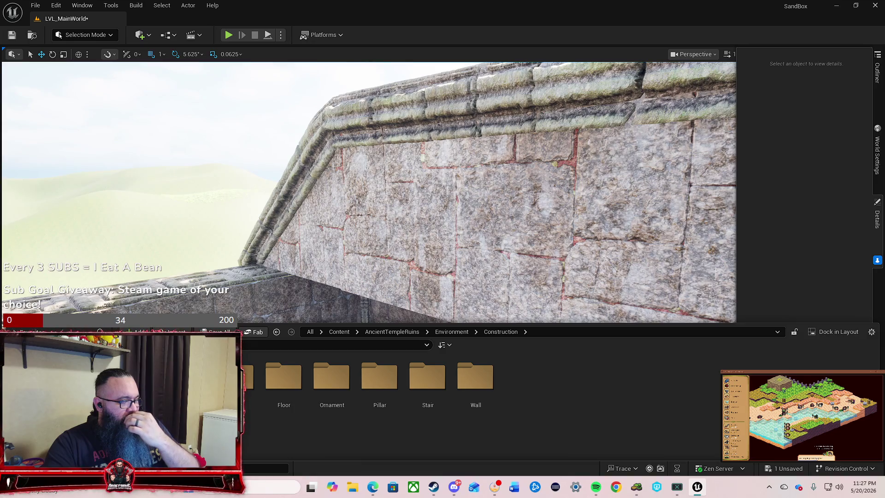
{"action": "double_click", "coordinate": [235, 376]}
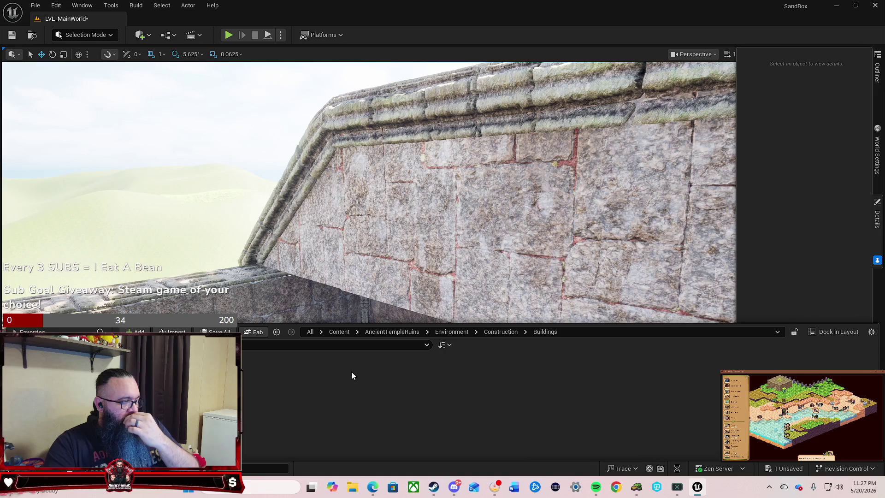
{"action": "left_click", "coordinate": [506, 332]}
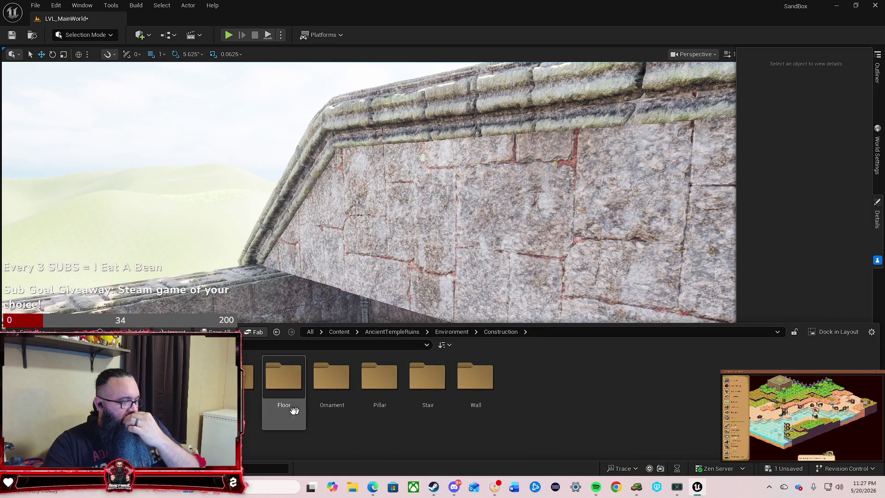
{"action": "double_click", "coordinate": [249, 410]}
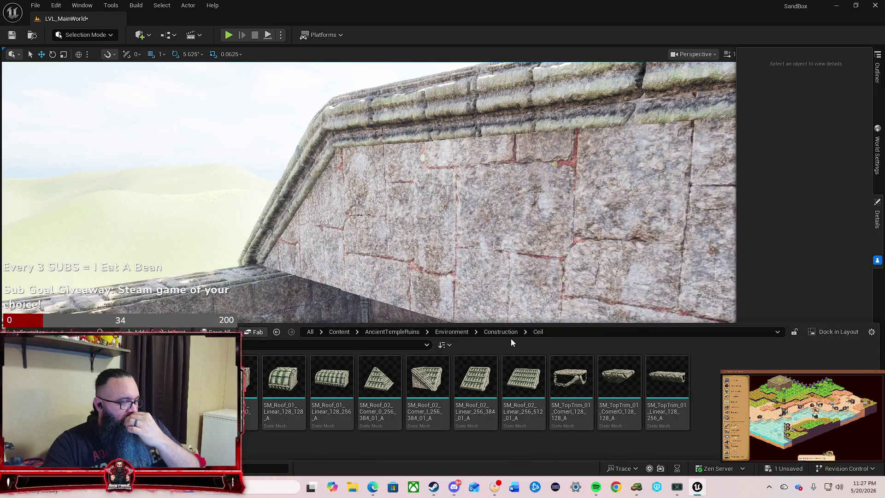
{"action": "left_click", "coordinate": [511, 331]}
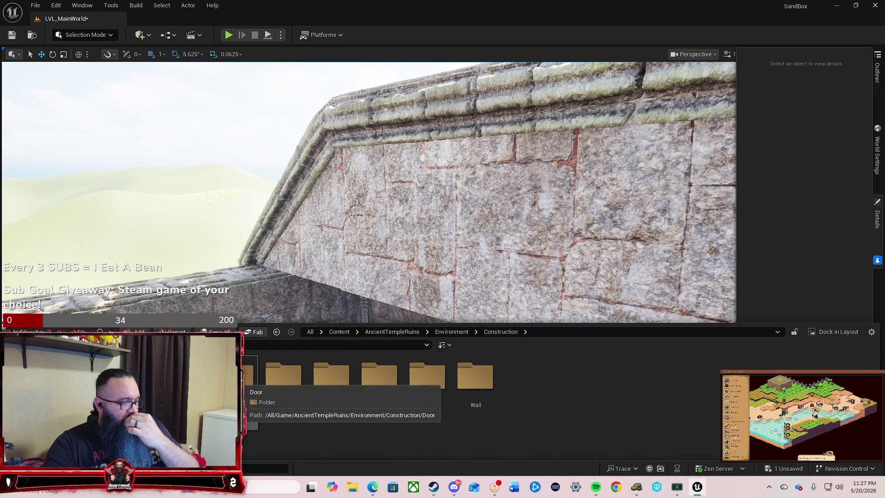
{"action": "double_click", "coordinate": [331, 375]}
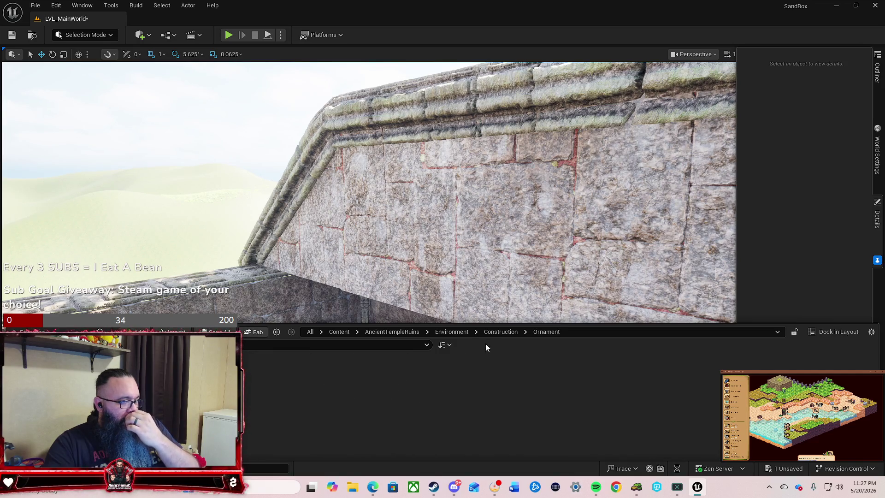
{"action": "left_click", "coordinate": [500, 335]}
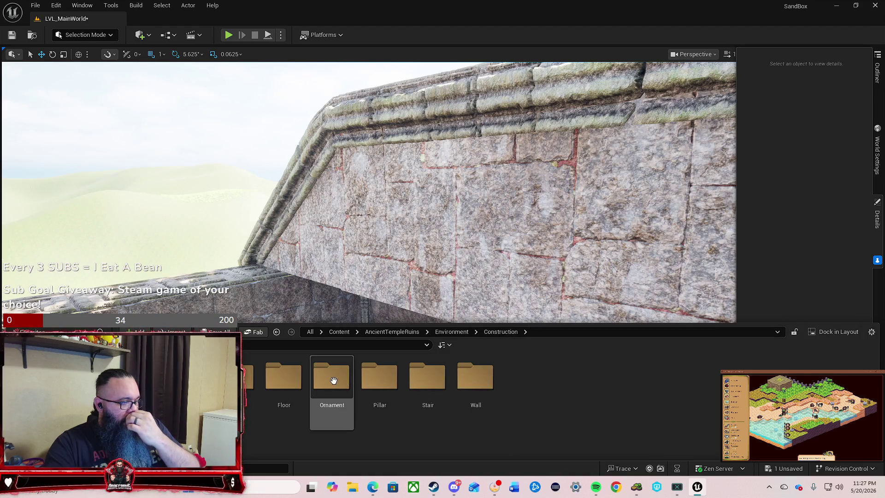
{"action": "double_click", "coordinate": [284, 376]}
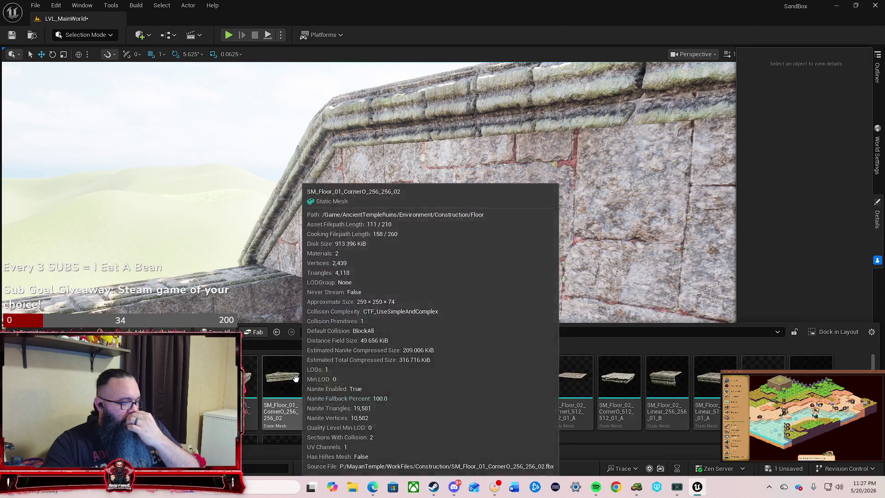
{"action": "scroll", "coordinate": [605, 380], "scroll_direction": "down", "scroll_amount": 2}
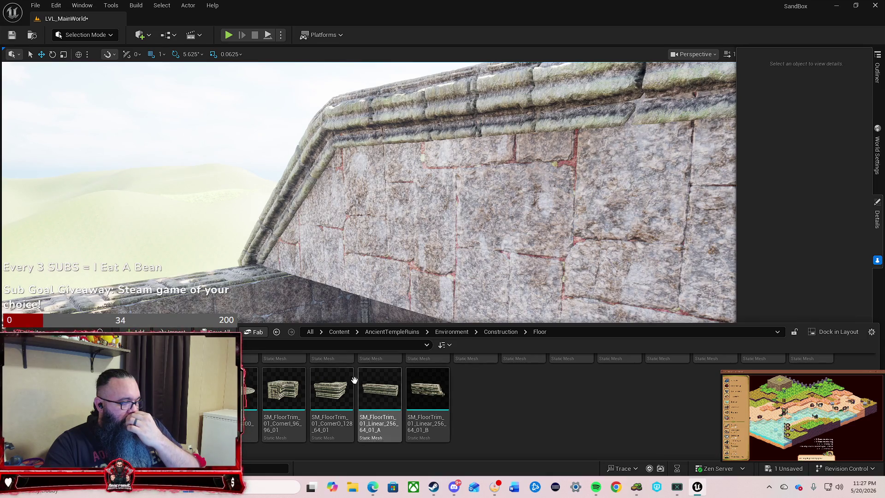
{"action": "left_click_drag", "start_coordinate": [486, 272], "coordinate": [454, 322]}
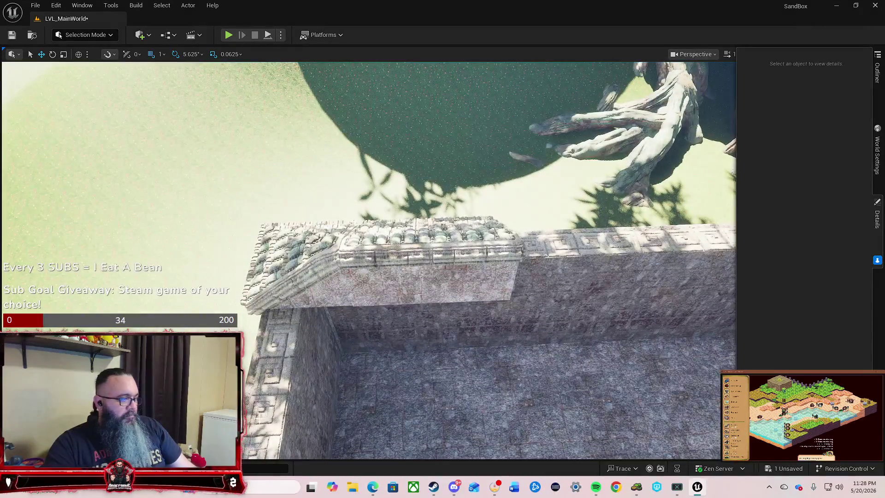
Place SM_Floor_04_CornerO_256_256_01 on the wall top, pushed along X against the roof cap.
{"action": "left_click", "coordinate": [33, 468]}
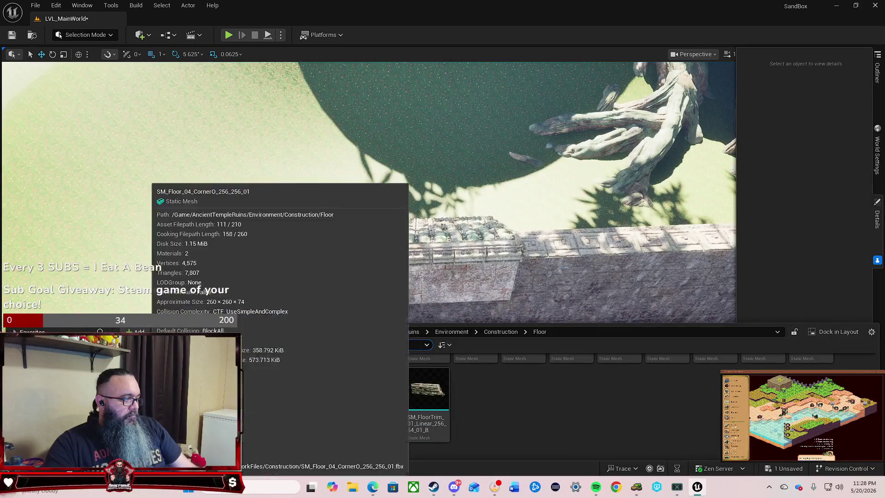
{"action": "left_click_drag", "start_coordinate": [438, 264], "coordinate": [480, 236]}
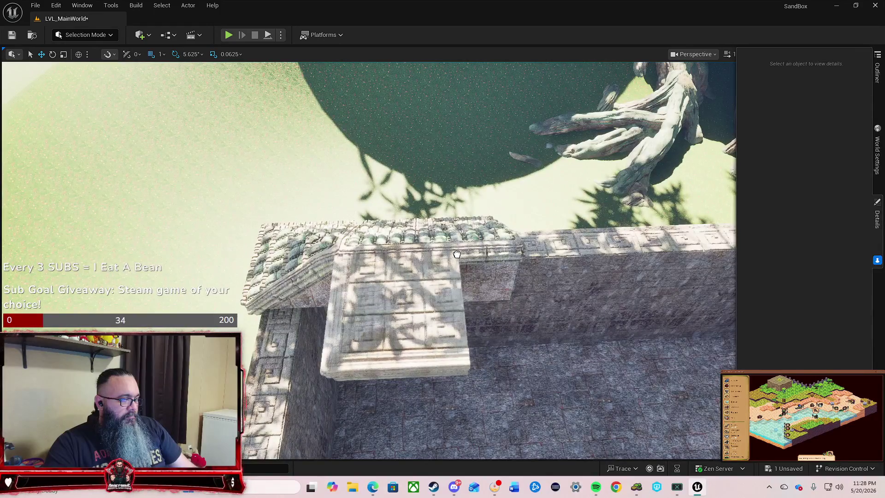
{"action": "left_click_drag", "start_coordinate": [456, 254], "coordinate": [456, 254]}
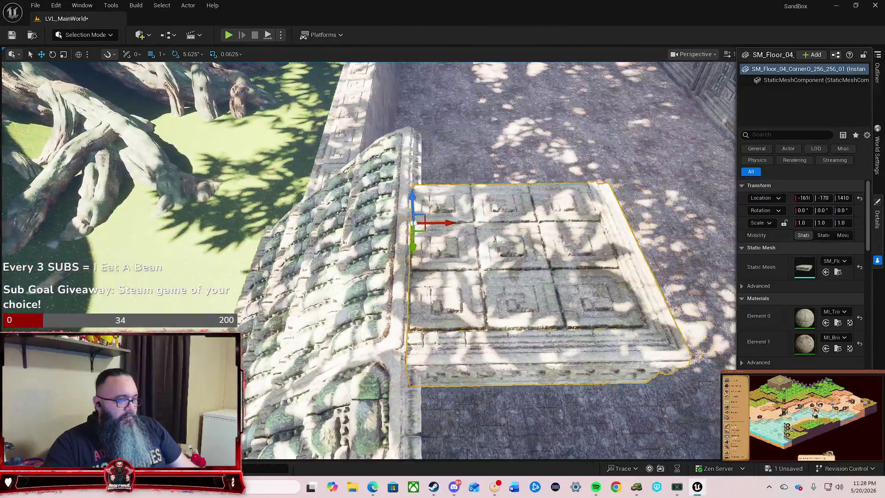
{"action": "mouse_move", "coordinate": [452, 223]}
{"action": "left_mouse_down"}
{"action": "mouse_move", "coordinate": [409, 226]}
{"action": "mouse_move", "coordinate": [360, 249]}
{"action": "mouse_move", "coordinate": [463, 277]}
{"action": "mouse_move", "coordinate": [415, 295]}
{"action": "mouse_move", "coordinate": [406, 282]}
{"action": "left_mouse_up"}
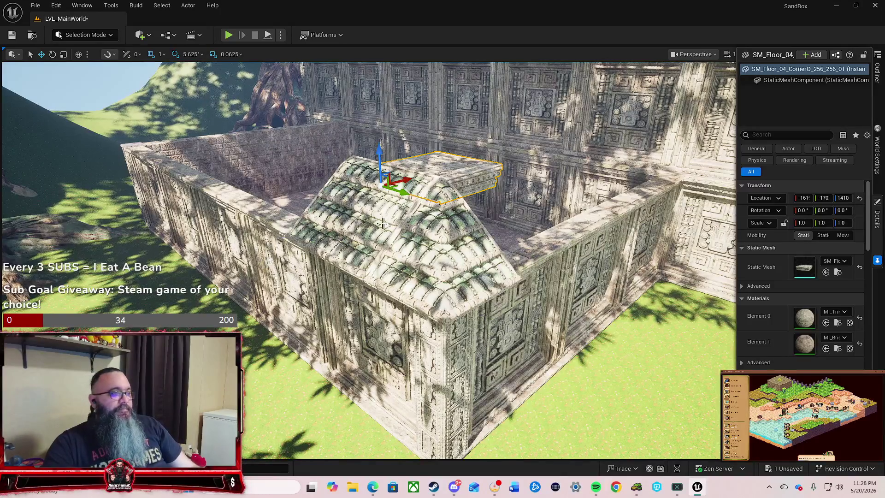
{"action": "key", "text": "f"}
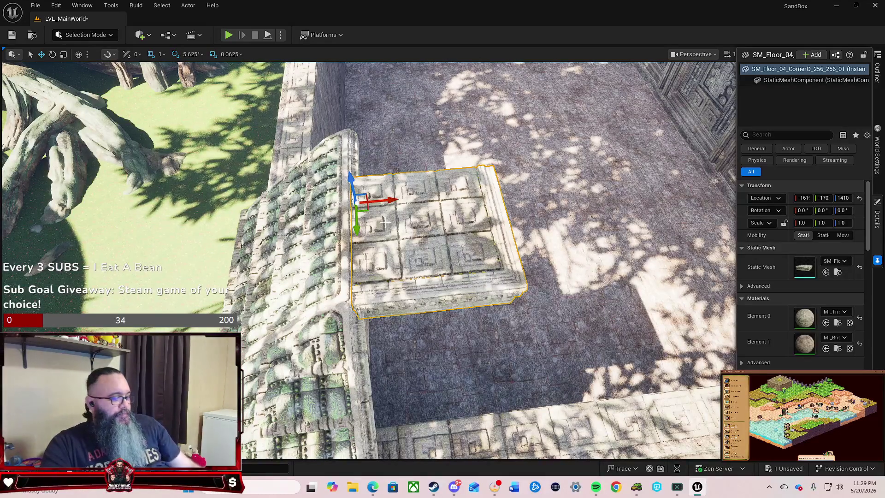
Duplicate the linear roof piece, deleting the floor corner tile and an extra copy.
{"action": "mouse_move", "coordinate": [451, 279]}
{"action": "left_mouse_down"}
{"action": "mouse_move", "coordinate": [511, 267]}
{"action": "mouse_move", "coordinate": [531, 286]}
{"action": "mouse_move", "coordinate": [382, 274]}
{"action": "left_mouse_up"}
{"action": "left_click", "coordinate": [381, 275]}
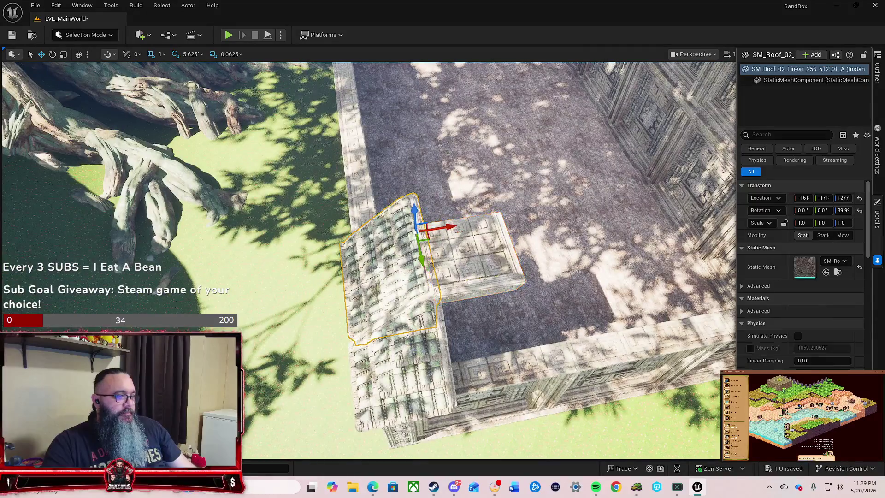
{"action": "key", "text": "ctrl+d"}
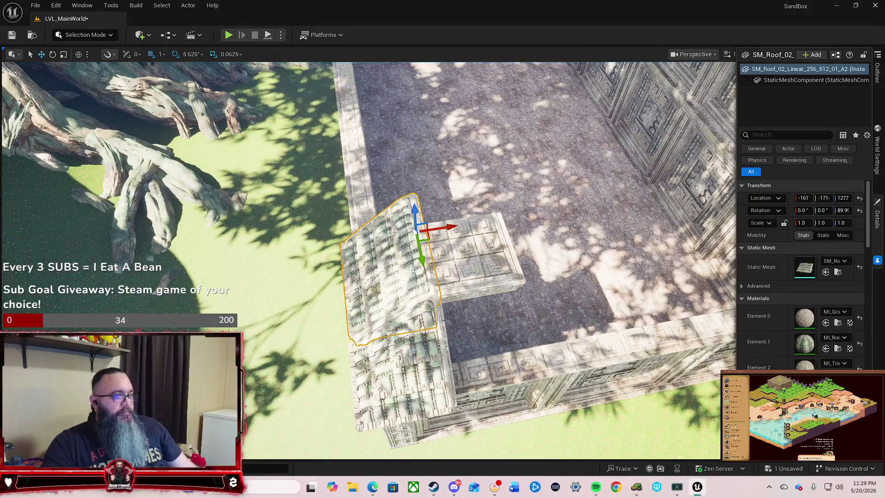
{"action": "left_click_drag", "start_coordinate": [441, 231], "coordinate": [437, 249]}
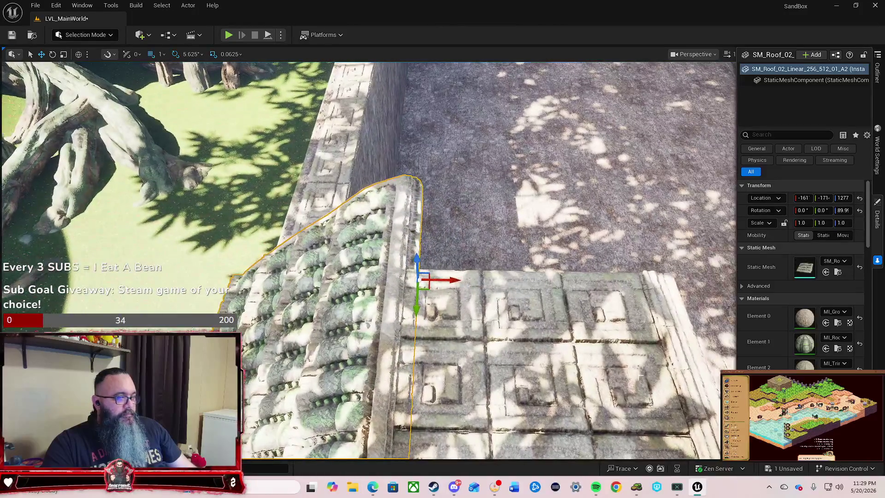
{"action": "left_click", "coordinate": [639, 378]}
{"action": "key", "text": "Delete"}
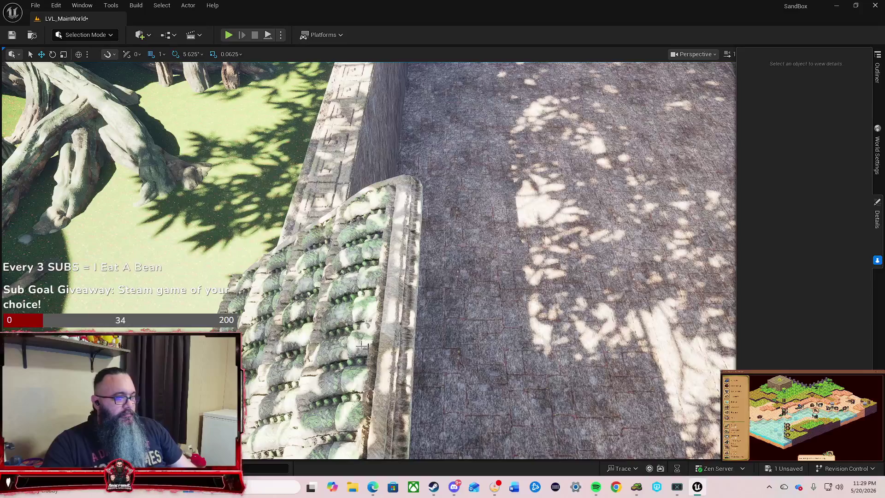
{"action": "left_click", "coordinate": [332, 339]}
{"action": "left_click_drag", "start_coordinate": [454, 277], "coordinate": [621, 287], "text": "alt"}
{"action": "key", "text": "Delete"}
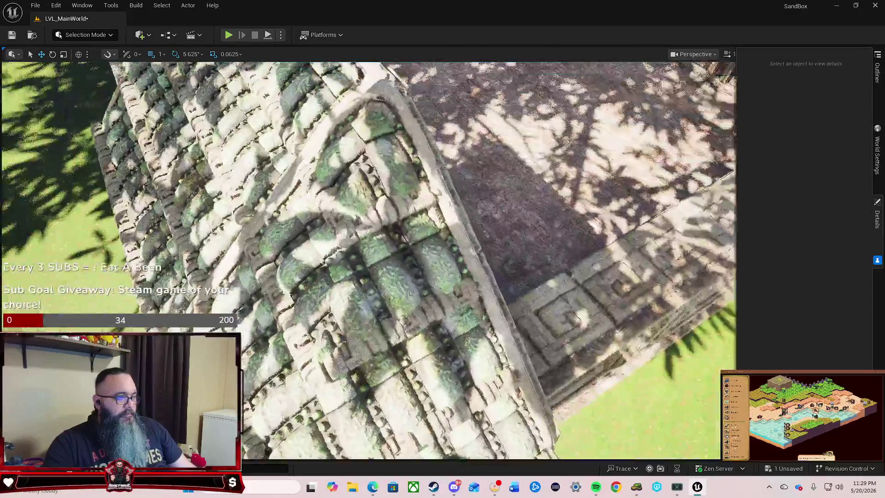
Adjust the new roof piece's Y location so it meets the sloped roof edge along the wall.
{"action": "key", "text": "s"}
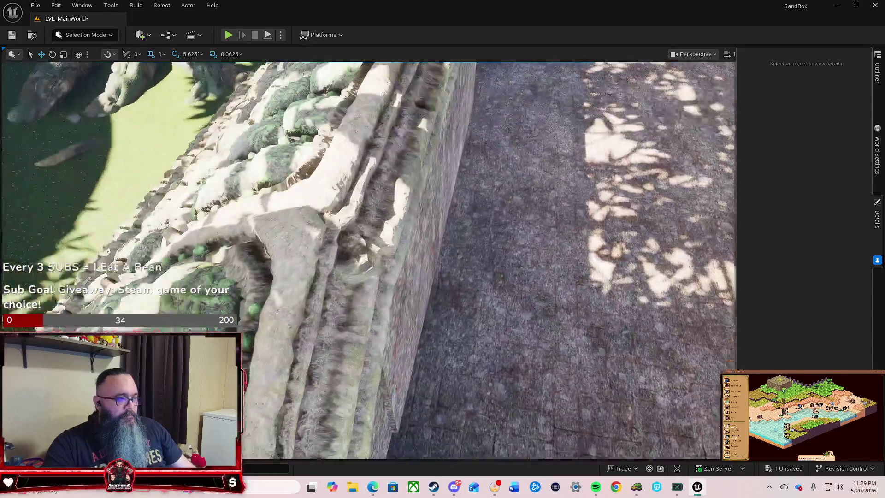
{"action": "left_click_drag", "start_coordinate": [461, 303], "coordinate": [461, 303]}
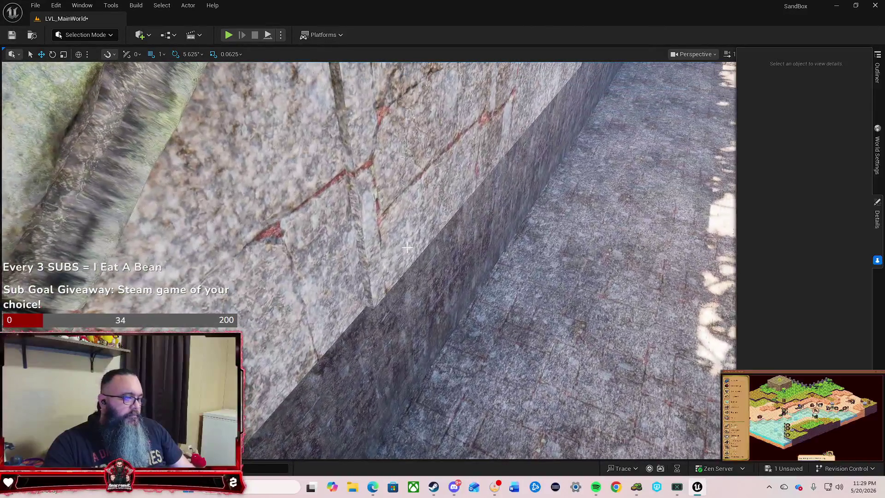
{"action": "left_click", "coordinate": [427, 245]}
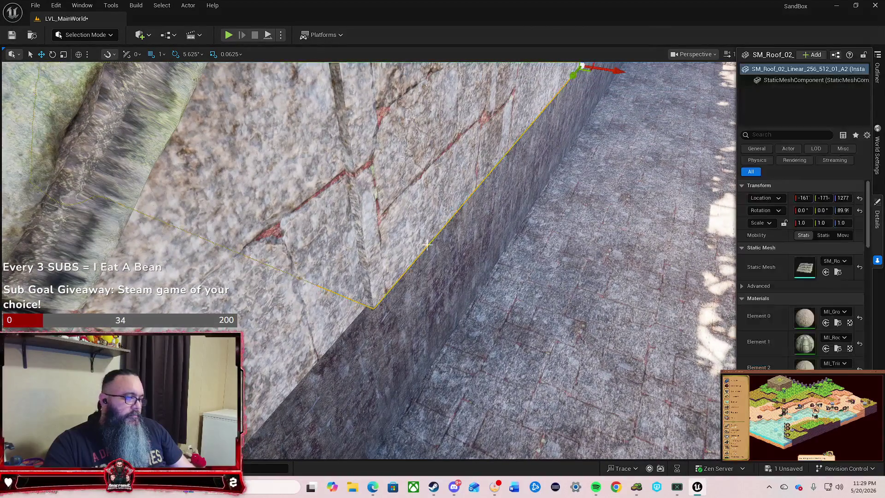
{"action": "left_click_drag", "start_coordinate": [601, 215], "coordinate": [577, 215]}
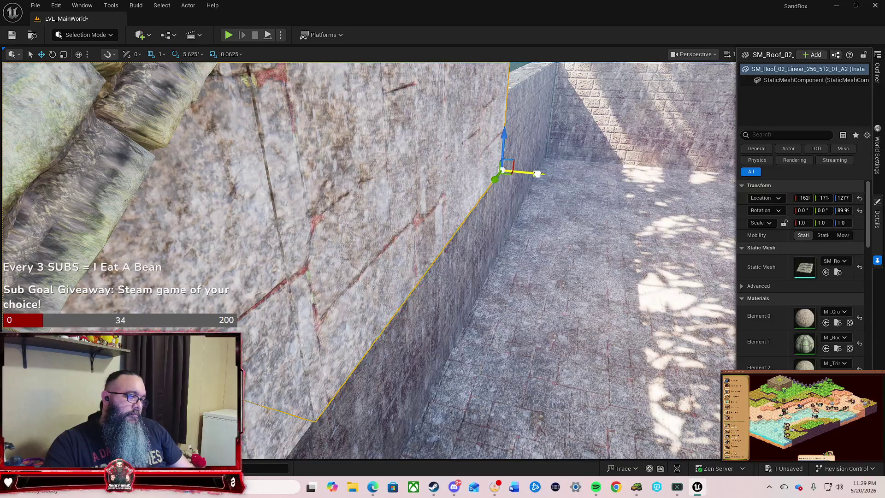
{"action": "left_click_drag", "start_coordinate": [524, 267], "coordinate": [542, 276]}
{"action": "key", "text": "Escape"}
{"action": "left_click", "coordinate": [542, 277]}
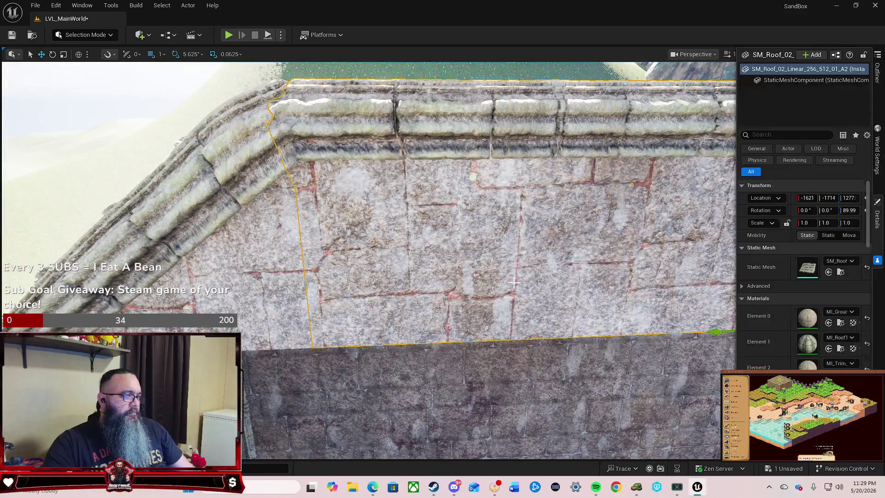
{"action": "key", "text": "f"}
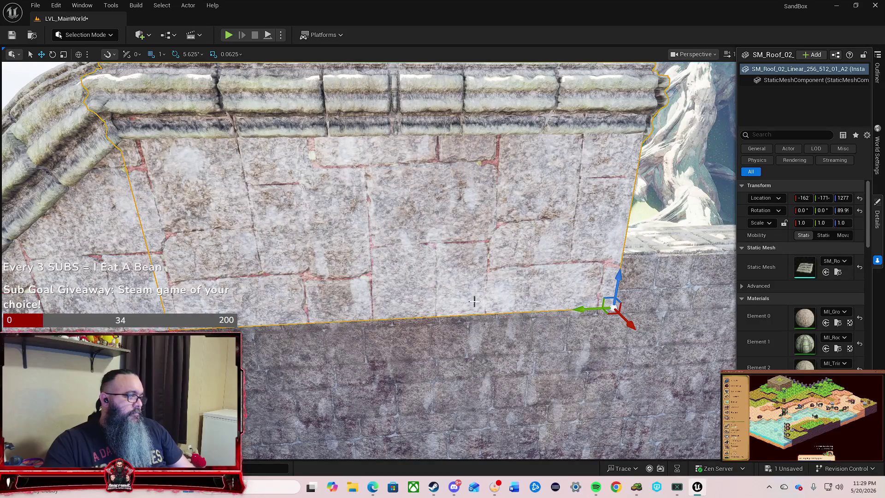
{"action": "mouse_move", "coordinate": [575, 314]}
{"action": "left_mouse_down"}
{"action": "mouse_move", "coordinate": [375, 317]}
{"action": "mouse_move", "coordinate": [364, 302]}
{"action": "mouse_move", "coordinate": [374, 313]}
{"action": "mouse_move", "coordinate": [309, 306]}
{"action": "left_mouse_up"}
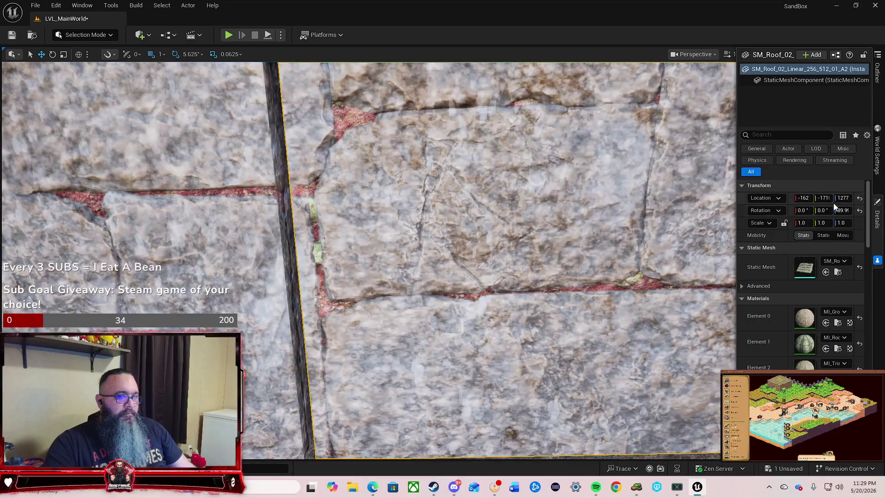
{"action": "left_click_drag", "start_coordinate": [827, 199], "coordinate": [823, 198]}
{"action": "scroll", "coordinate": [369, 258], "scroll_direction": "down", "scroll_amount": 3}
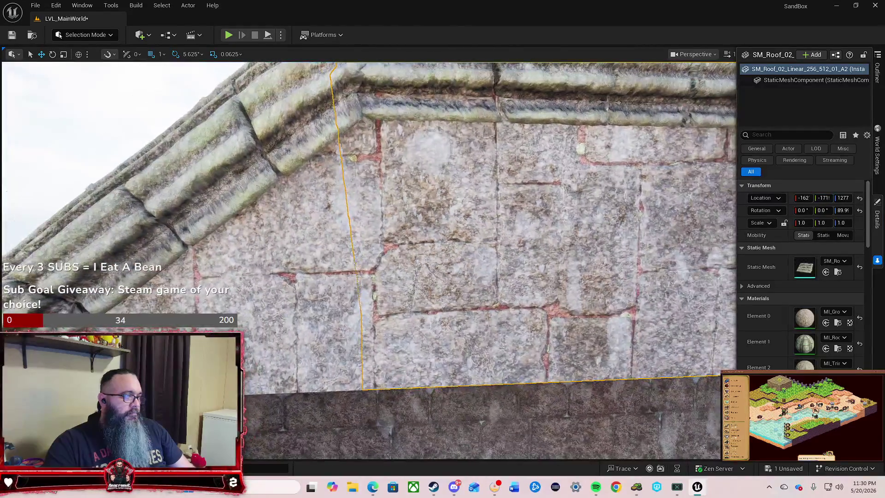
{"action": "scroll", "coordinate": [455, 297], "scroll_direction": "down", "scroll_amount": 2}
{"action": "key", "text": "Escape"}
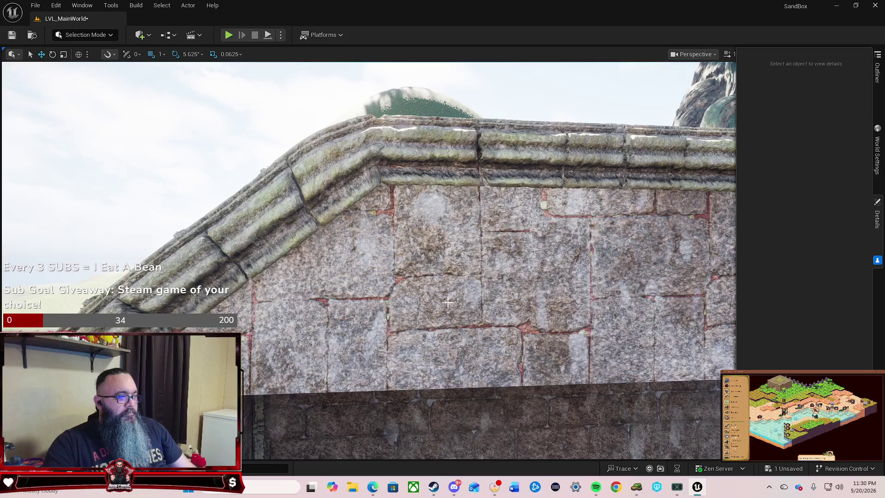
Pick the roof piece on the wall top, move it toward the corner and rotate it 90°.
{"action": "key", "text": "w"}
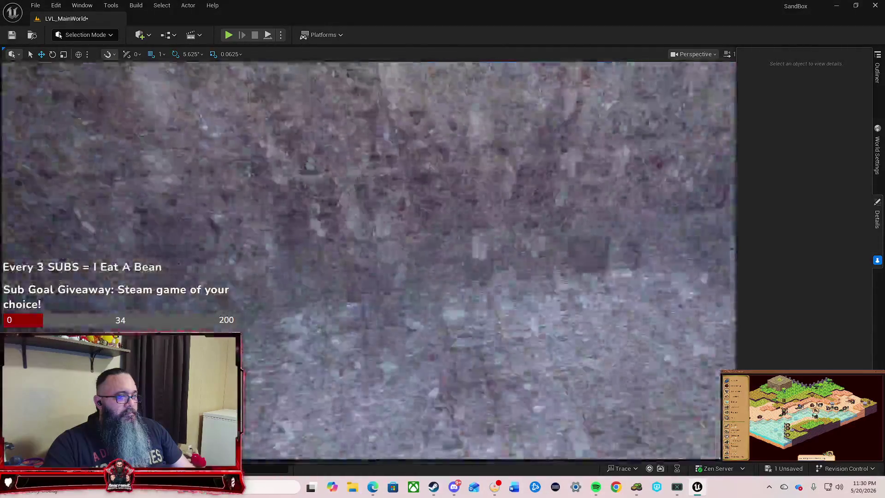
{"action": "key", "text": "s"}
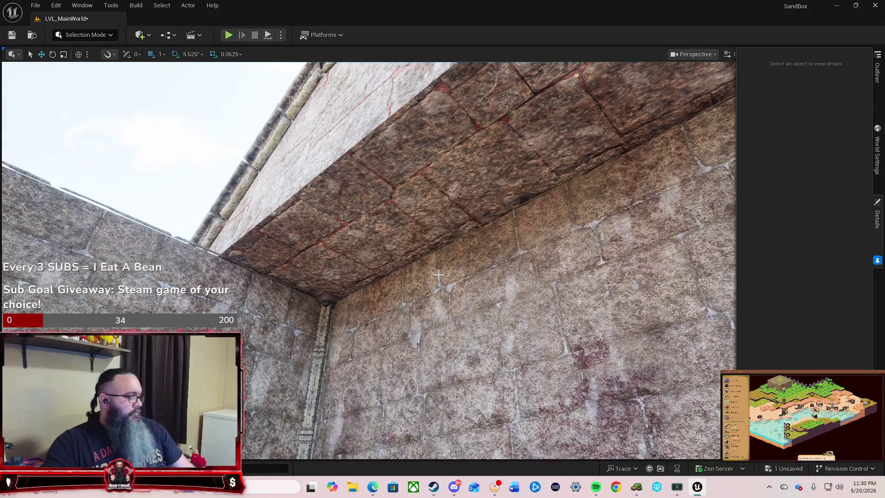
{"action": "key", "text": "s"}
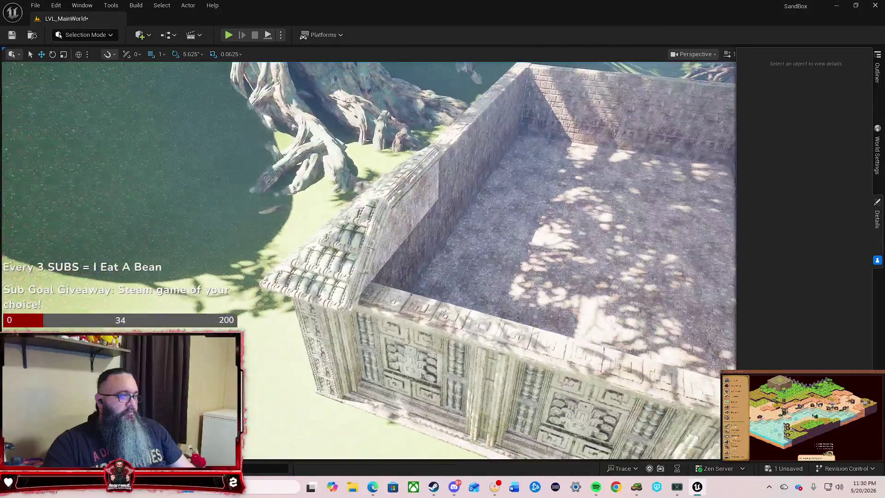
{"action": "key", "text": "w"}
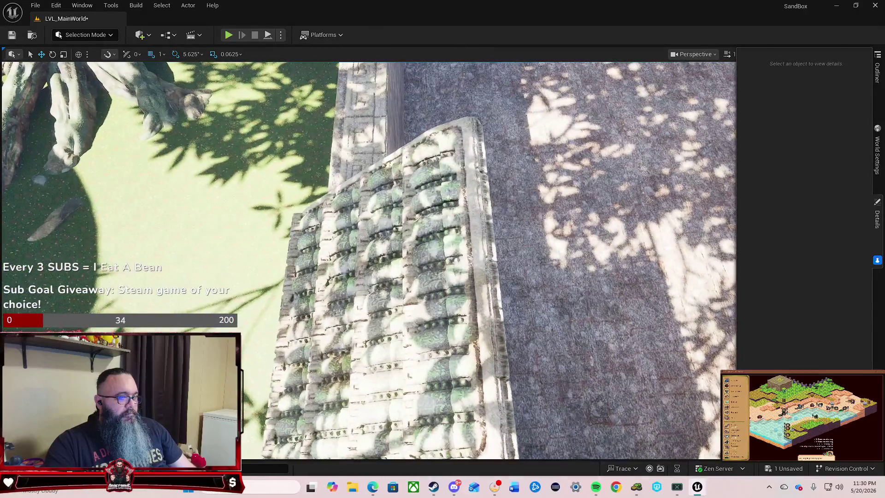
{"action": "left_click", "coordinate": [392, 277]}
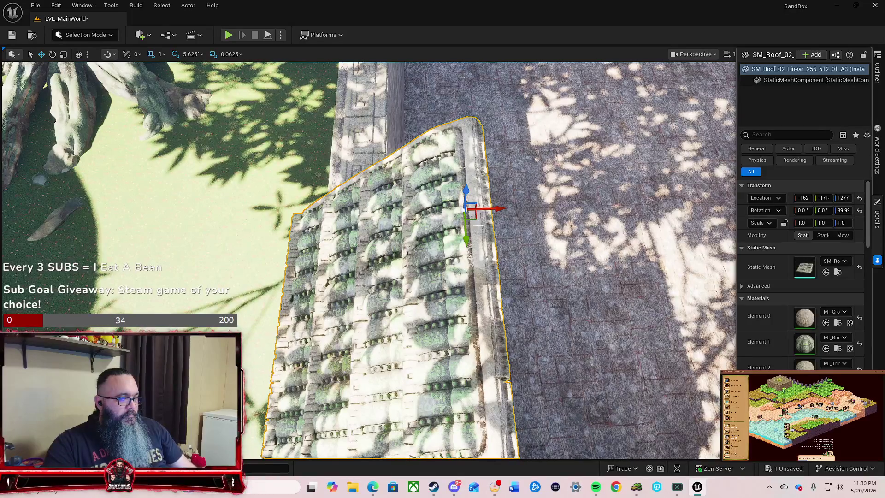
{"action": "key", "text": "s"}
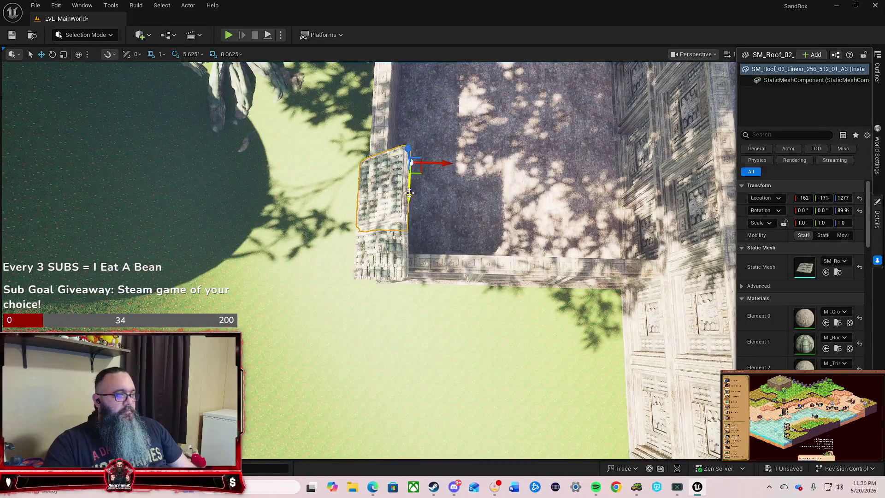
{"action": "left_click_drag", "start_coordinate": [409, 192], "coordinate": [408, 256]}
{"action": "left_click_drag", "start_coordinate": [430, 285], "coordinate": [431, 285]}
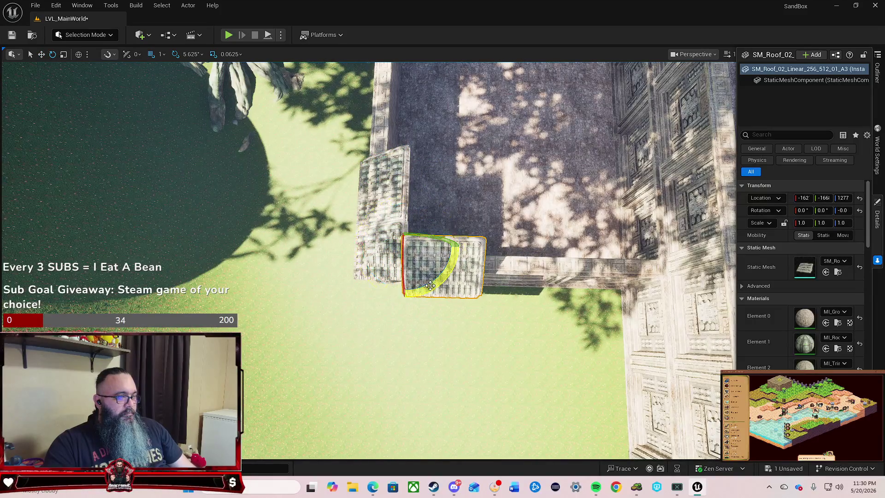
Slide the roof piece along X into the wall corner.
{"action": "key", "text": "w"}
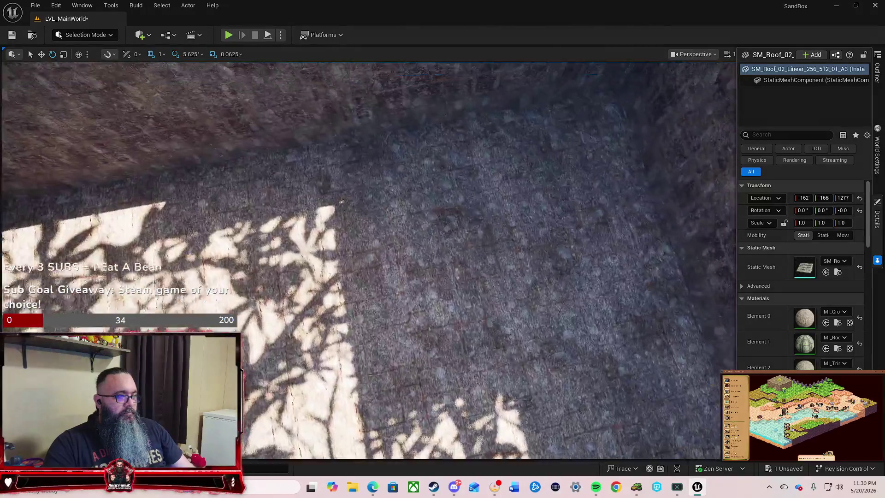
{"action": "key", "text": "s"}
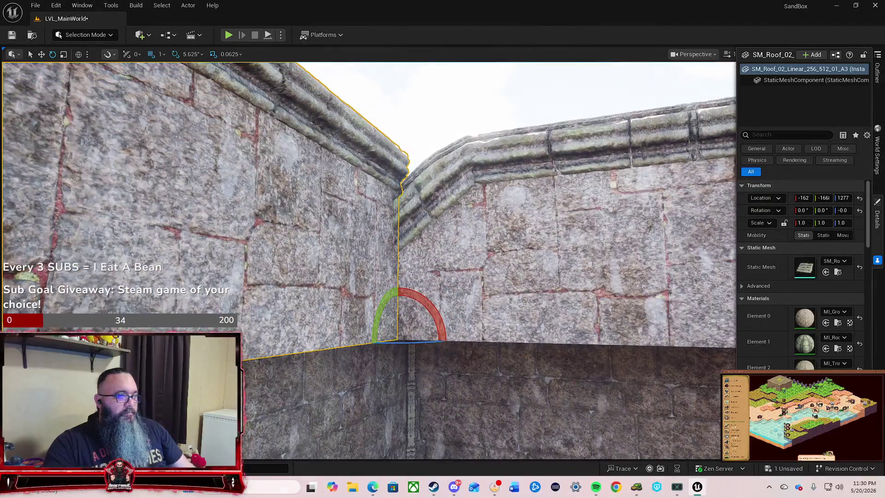
{"action": "left_click_drag", "start_coordinate": [470, 293], "coordinate": [470, 293]}
{"action": "left_click_drag", "start_coordinate": [456, 326], "coordinate": [455, 326]}
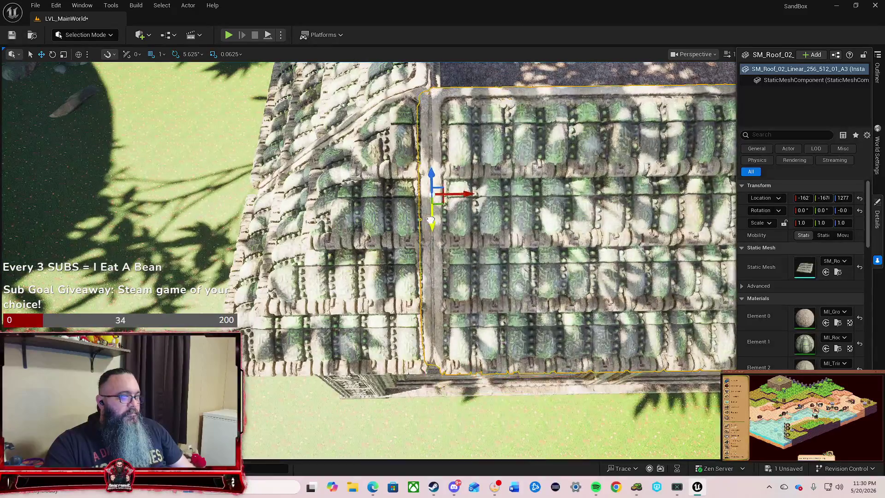
{"action": "left_click_drag", "start_coordinate": [465, 193], "coordinate": [503, 192]}
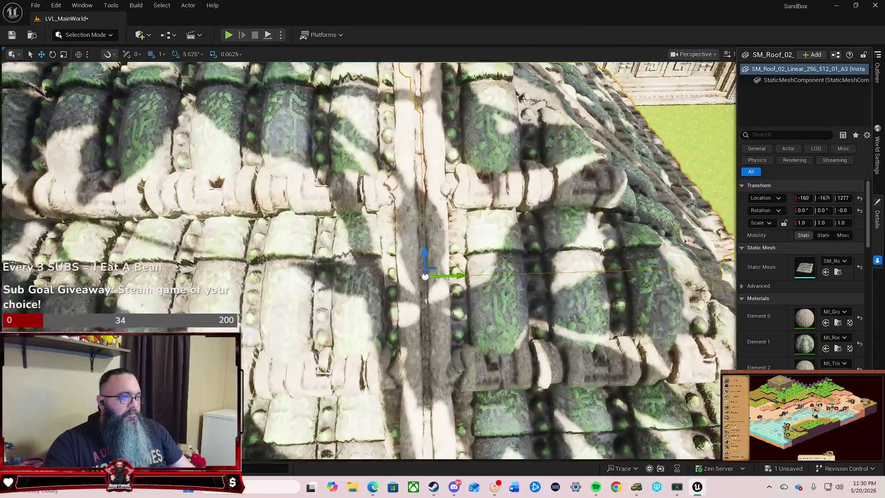
{"action": "scroll", "coordinate": [489, 159], "scroll_direction": "down", "scroll_amount": 3}
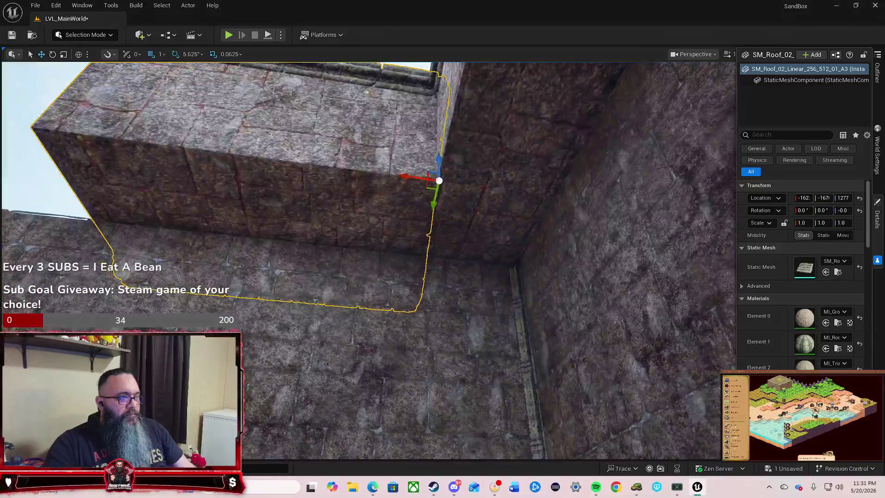
Reselect the roof copy and fly around to check it sits on the wall at height 1277.
{"action": "key", "text": "Escape"}
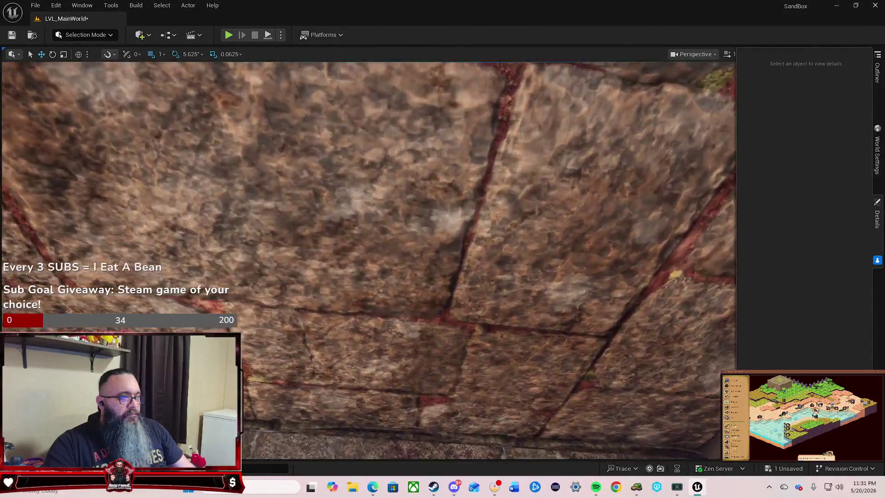
{"action": "left_click", "coordinate": [446, 223]}
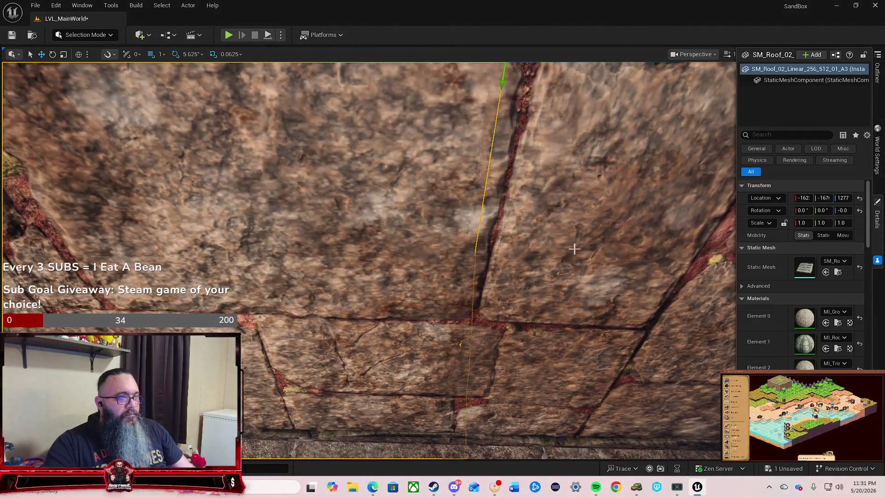
{"action": "left_click_drag", "start_coordinate": [575, 249], "coordinate": [575, 267]}
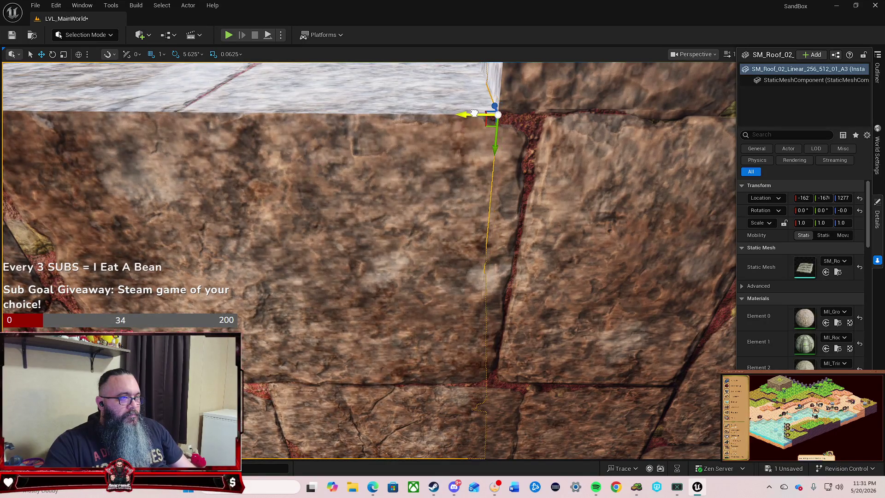
{"action": "key", "text": "s"}
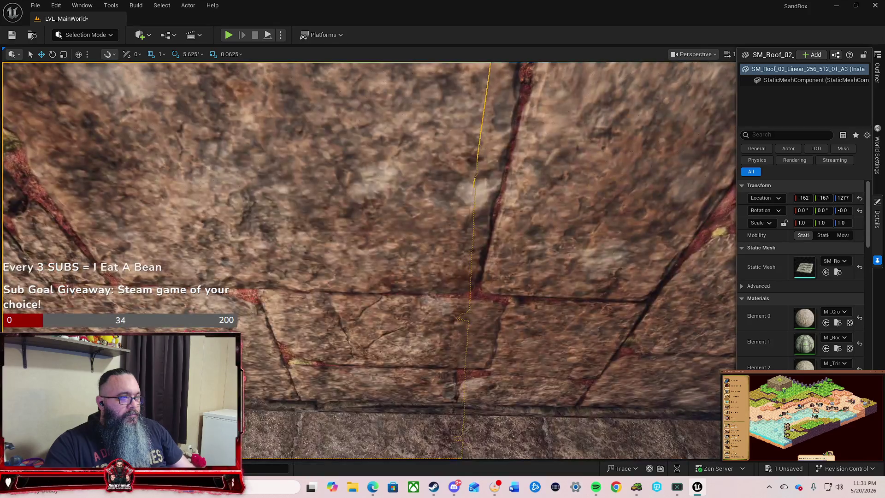
{"action": "key", "text": "w"}
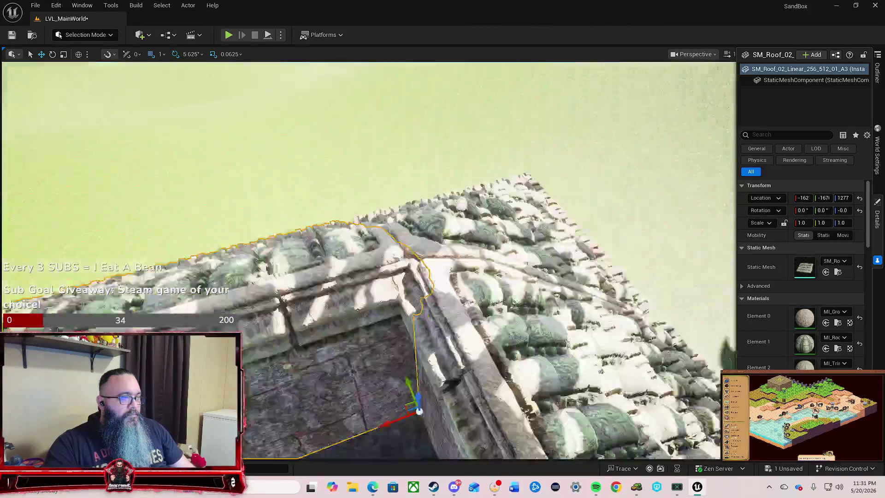
{"action": "key", "text": "s"}
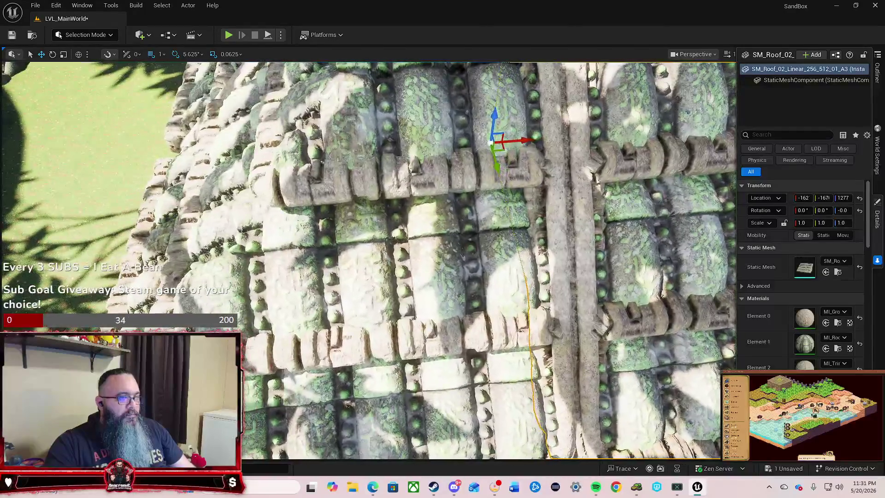
{"action": "key", "text": "e"}
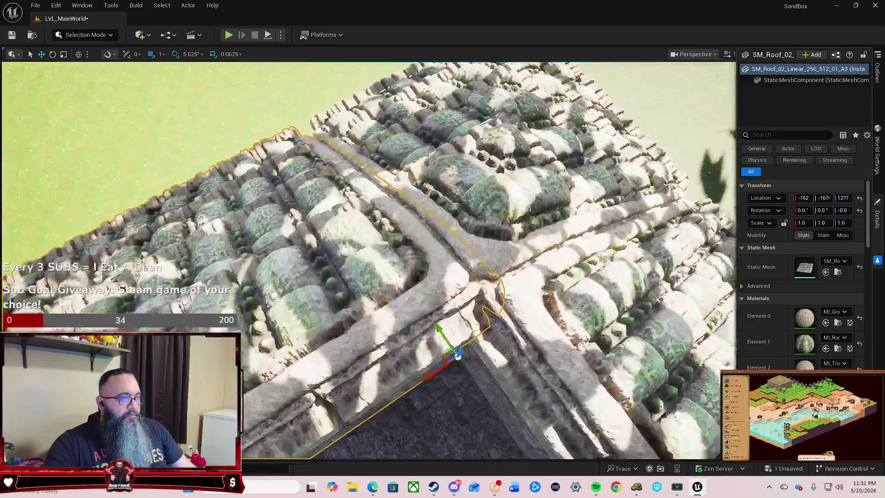
{"action": "key", "text": "w"}
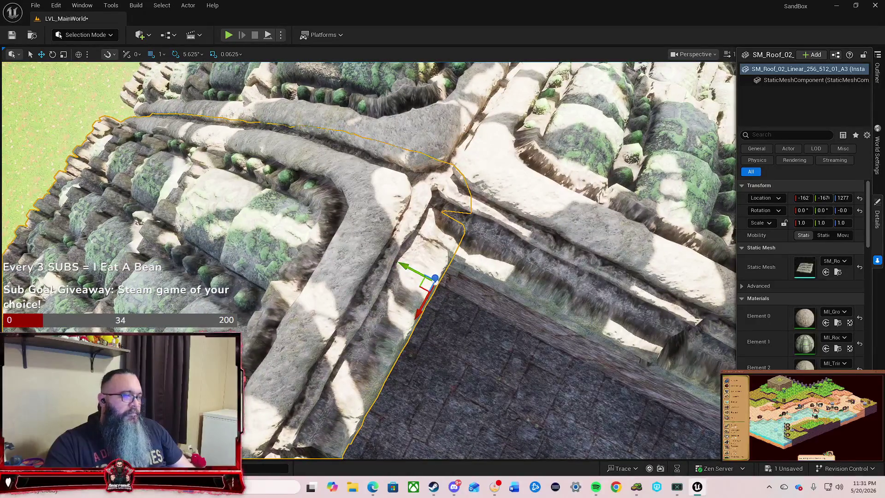
{"action": "key", "text": "w"}
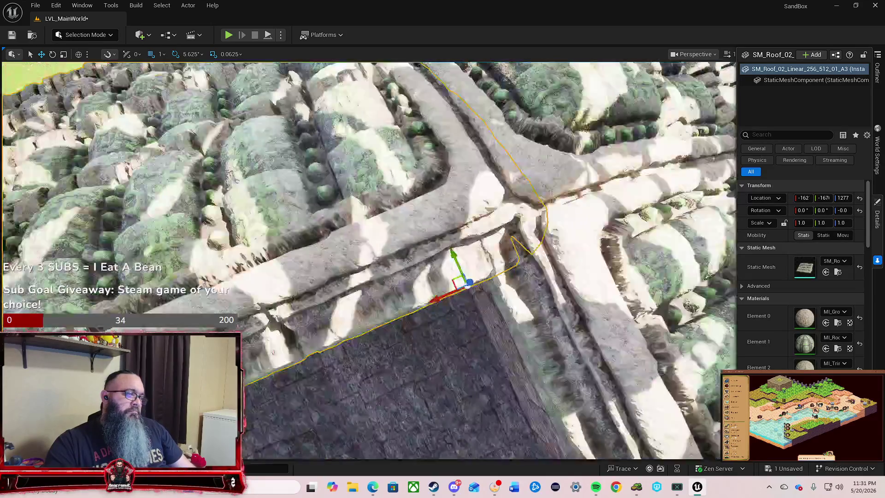
{"action": "key", "text": "s"}
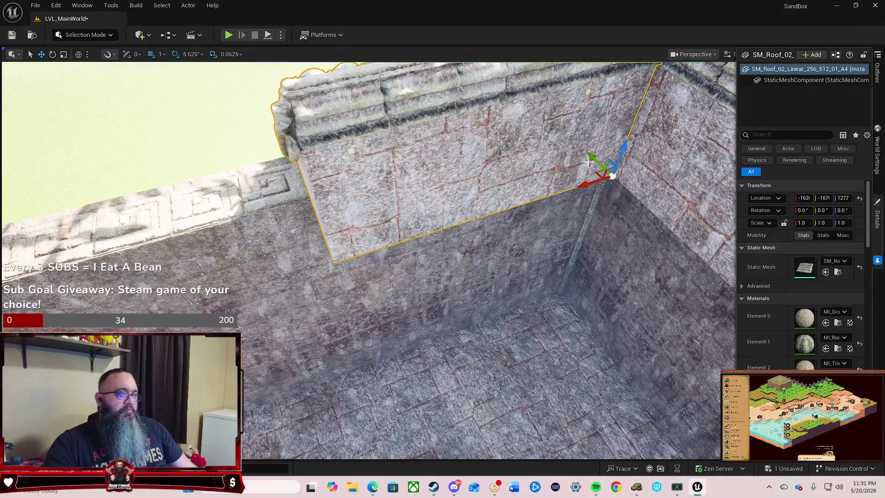
Slide SM_Roof_02 along the wall top with the X arrow toward the neighbouring section.
{"action": "mouse_move", "coordinate": [584, 186]}
{"action": "left_mouse_down"}
{"action": "mouse_move", "coordinate": [367, 238]}
{"action": "mouse_move", "coordinate": [269, 282]}
{"action": "left_mouse_up"}
{"action": "key", "text": "w"}
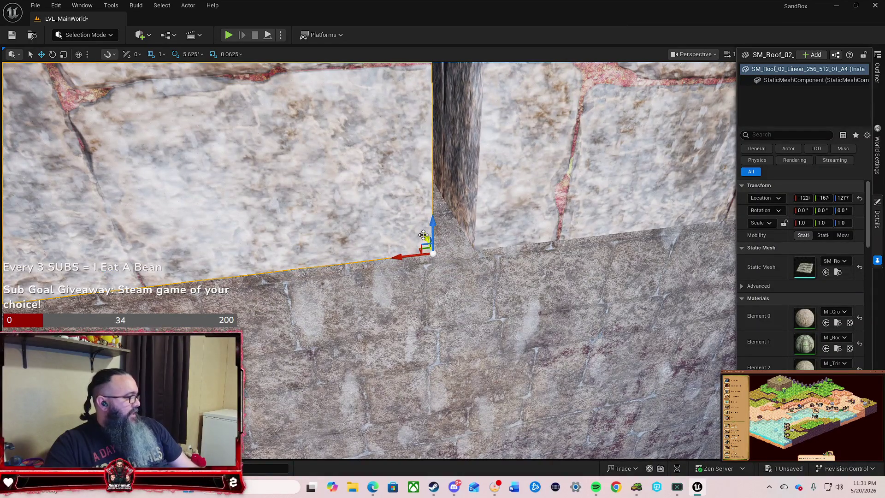
{"action": "mouse_move", "coordinate": [404, 258]}
{"action": "left_mouse_down"}
{"action": "mouse_move", "coordinate": [442, 253]}
{"action": "mouse_move", "coordinate": [306, 258]}
{"action": "mouse_move", "coordinate": [468, 319]}
{"action": "left_mouse_up"}
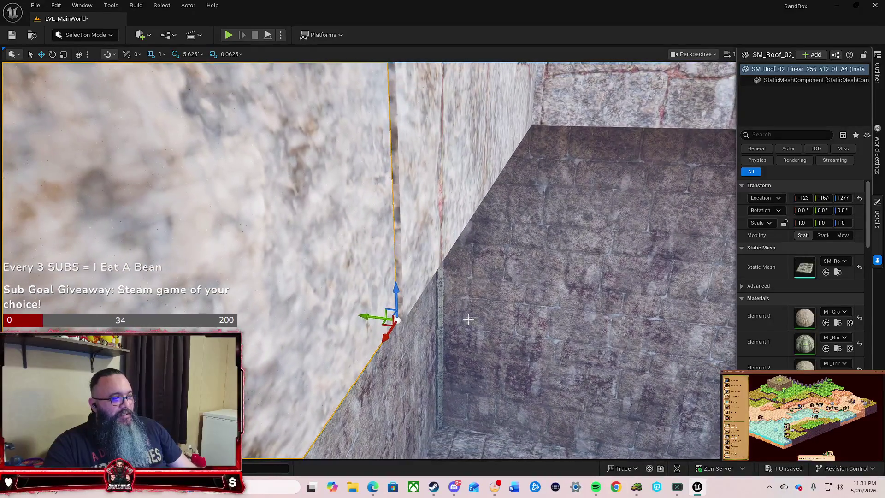
{"action": "mouse_move", "coordinate": [363, 315]}
{"action": "left_mouse_down"}
{"action": "mouse_move", "coordinate": [448, 328]}
{"action": "mouse_move", "coordinate": [392, 304]}
{"action": "mouse_move", "coordinate": [424, 309]}
{"action": "mouse_move", "coordinate": [421, 318]}
{"action": "left_mouse_up"}
{"action": "key", "text": "Escape"}
Reselect the roof piece and shift it slightly to close the seam.
{"action": "mouse_move", "coordinate": [395, 287]}
{"action": "left_mouse_down"}
{"action": "mouse_move", "coordinate": [359, 292]}
{"action": "mouse_move", "coordinate": [376, 263]}
{"action": "mouse_move", "coordinate": [394, 325]}
{"action": "left_mouse_up"}
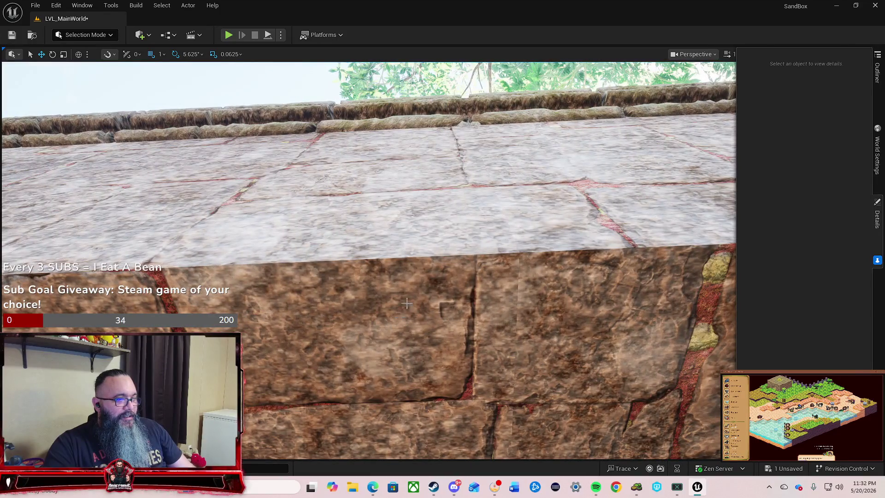
{"action": "left_click", "coordinate": [473, 309]}
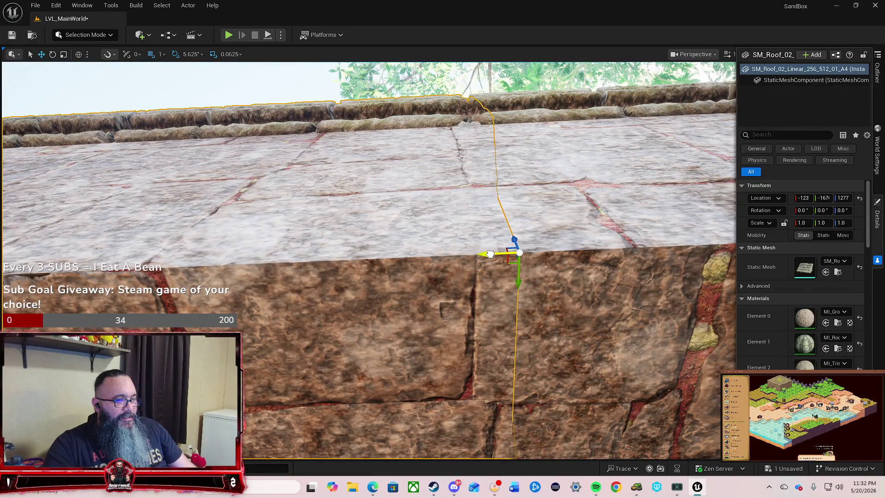
{"action": "left_click_drag", "start_coordinate": [492, 254], "coordinate": [485, 268]}
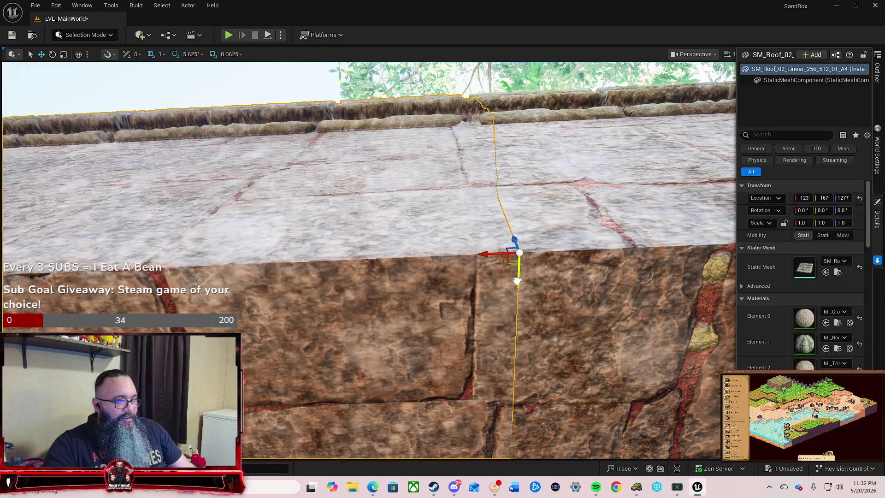
{"action": "key", "text": "Escape"}
{"action": "mouse_move", "coordinate": [572, 349]}
{"action": "left_mouse_down"}
{"action": "mouse_move", "coordinate": [572, 401]}
{"action": "mouse_move", "coordinate": [535, 382]}
{"action": "mouse_move", "coordinate": [480, 387]}
{"action": "mouse_move", "coordinate": [470, 353]}
{"action": "mouse_move", "coordinate": [471, 402]}
{"action": "mouse_move", "coordinate": [568, 337]}
{"action": "left_mouse_up"}
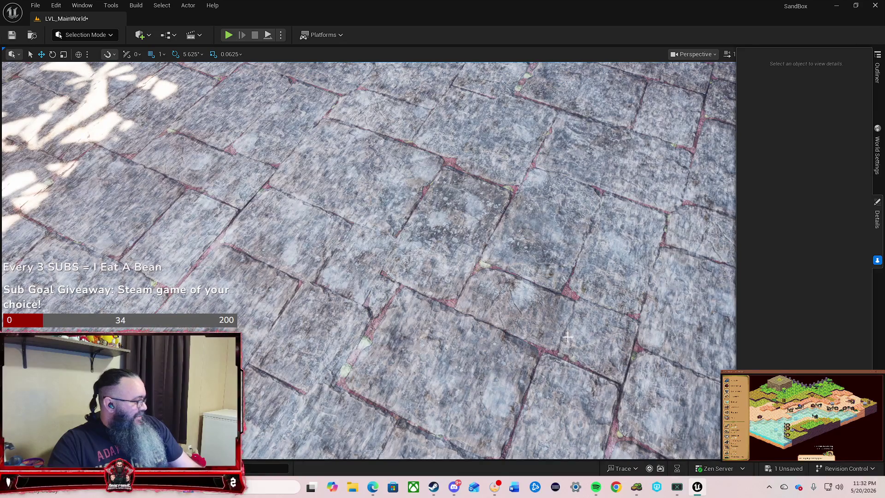
{"action": "left_click_drag", "start_coordinate": [650, 281], "coordinate": [650, 281]}
{"action": "left_click_drag", "start_coordinate": [368, 258], "coordinate": [369, 222]}
{"action": "left_click_drag", "start_coordinate": [584, 267], "coordinate": [584, 255]}
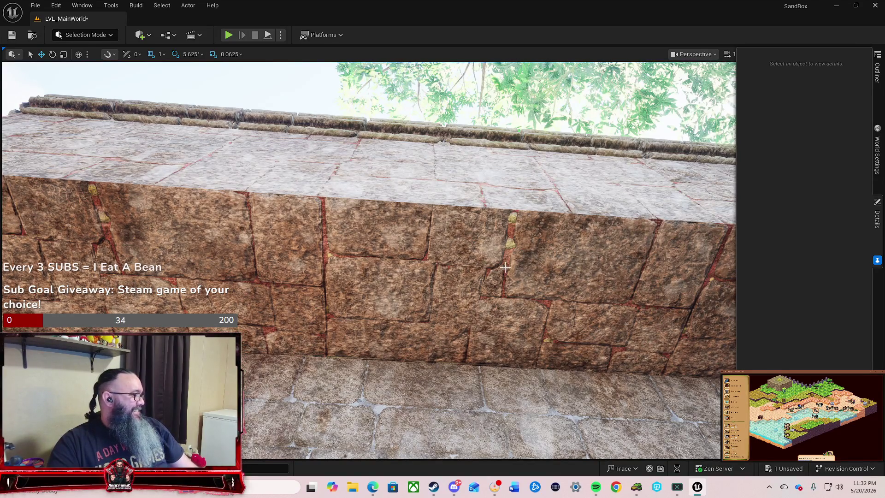
{"action": "scroll", "coordinate": [469, 266], "scroll_direction": "down", "scroll_amount": 10}
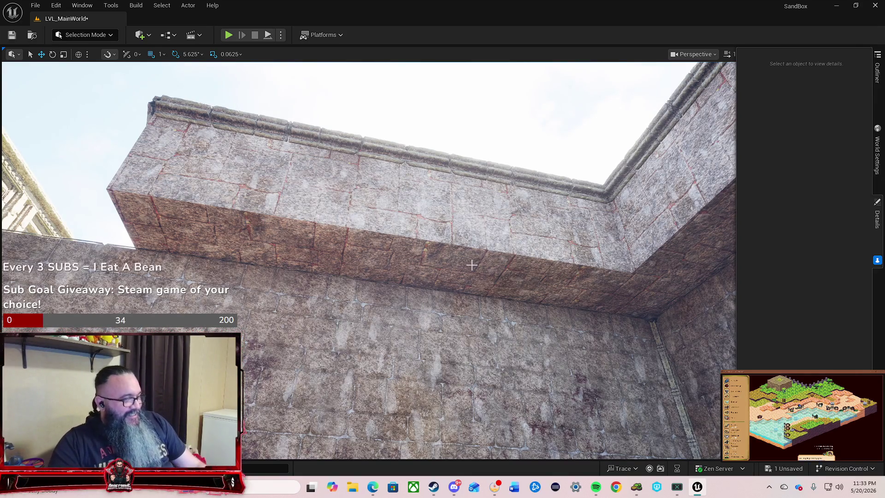
{"action": "mouse_move", "coordinate": [403, 231]}
{"action": "left_mouse_down"}
{"action": "mouse_move", "coordinate": [378, 233]}
{"action": "mouse_move", "coordinate": [378, 221]}
{"action": "mouse_move", "coordinate": [350, 198]}
{"action": "mouse_move", "coordinate": [332, 217]}
{"action": "mouse_move", "coordinate": [411, 249]}
{"action": "left_mouse_up"}
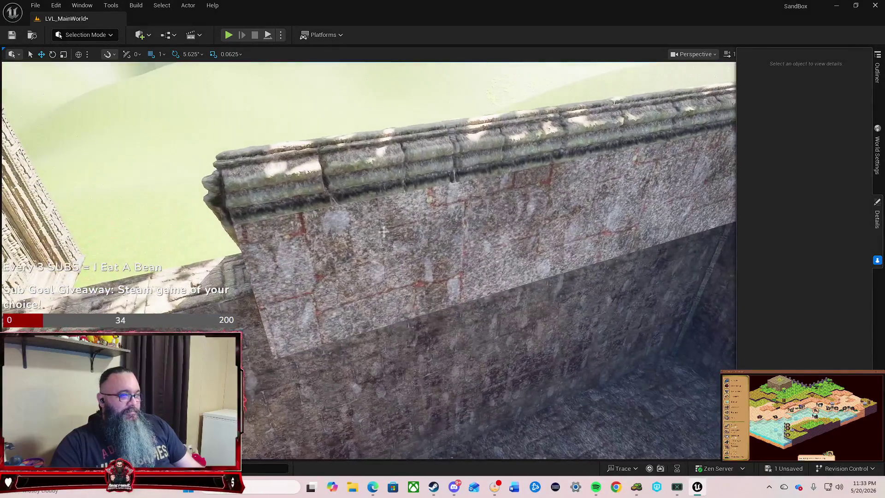
Alt-drag a copy of the roof piece along X, then undo the stray move.
{"action": "left_click", "coordinate": [410, 249]}
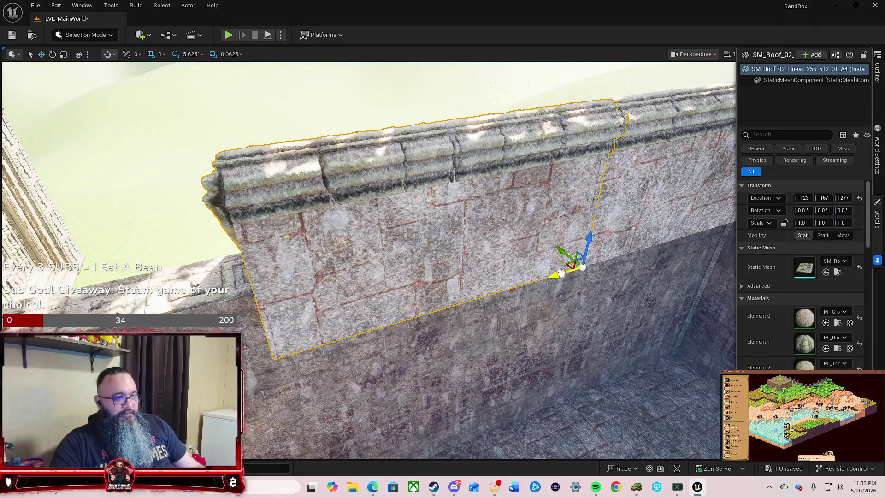
{"action": "left_click_drag", "start_coordinate": [561, 270], "coordinate": [491, 302]}
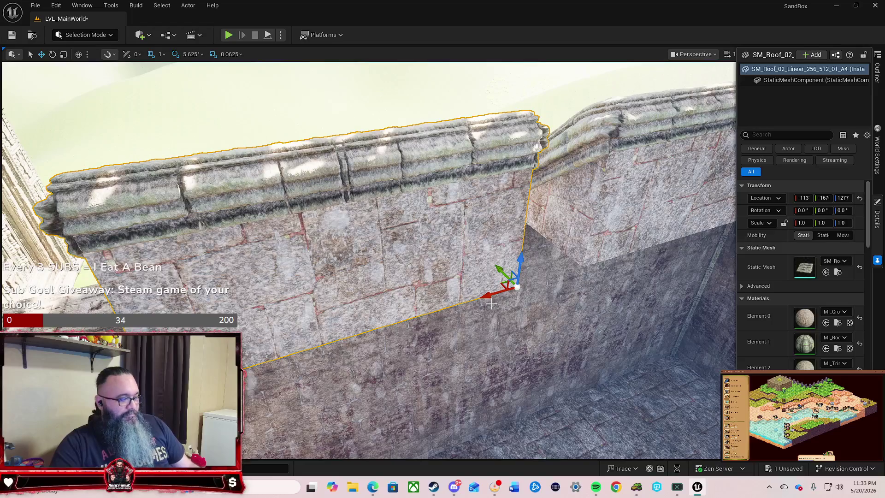
{"action": "key", "text": "ctrl+z"}
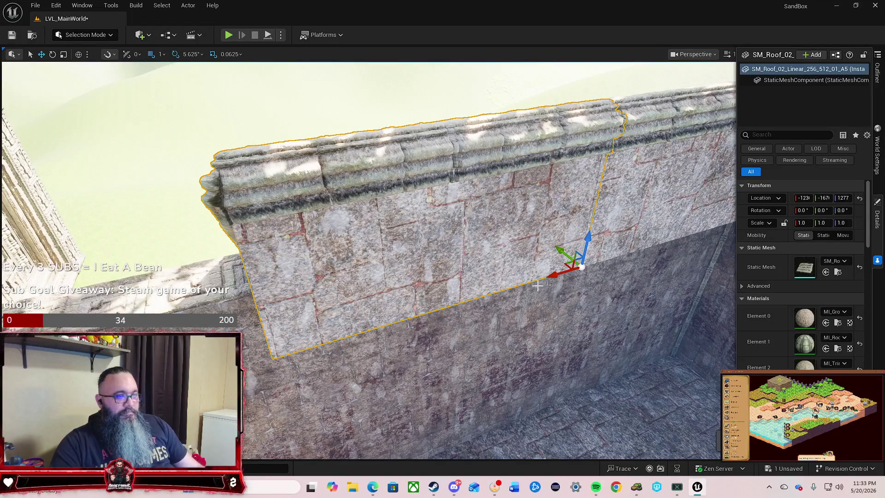
{"action": "scroll", "coordinate": [548, 274], "scroll_direction": "up", "scroll_amount": 6}
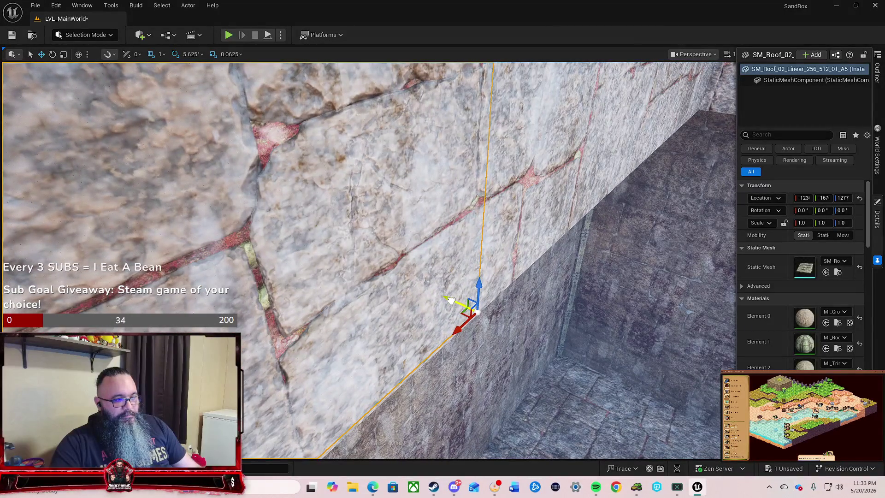
{"action": "scroll", "coordinate": [452, 296], "scroll_direction": "down", "scroll_amount": 8}
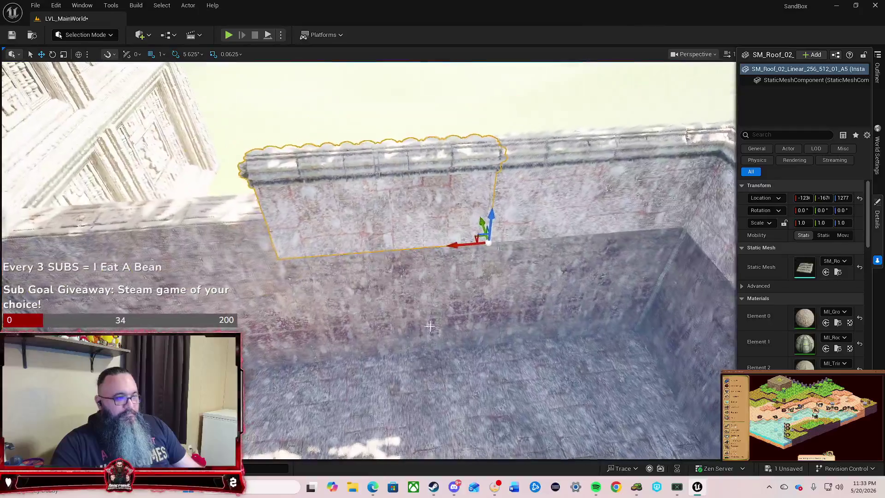
Slide the roof copy far along the wall and nudge it tight against its neighbour.
{"action": "mouse_move", "coordinate": [455, 246]}
{"action": "left_mouse_down"}
{"action": "mouse_move", "coordinate": [221, 258]}
{"action": "mouse_move", "coordinate": [240, 254]}
{"action": "left_mouse_up"}
{"action": "scroll", "coordinate": [381, 212], "scroll_direction": "up", "scroll_amount": 2}
{"action": "scroll", "coordinate": [381, 212], "scroll_direction": "up", "scroll_amount": 3}
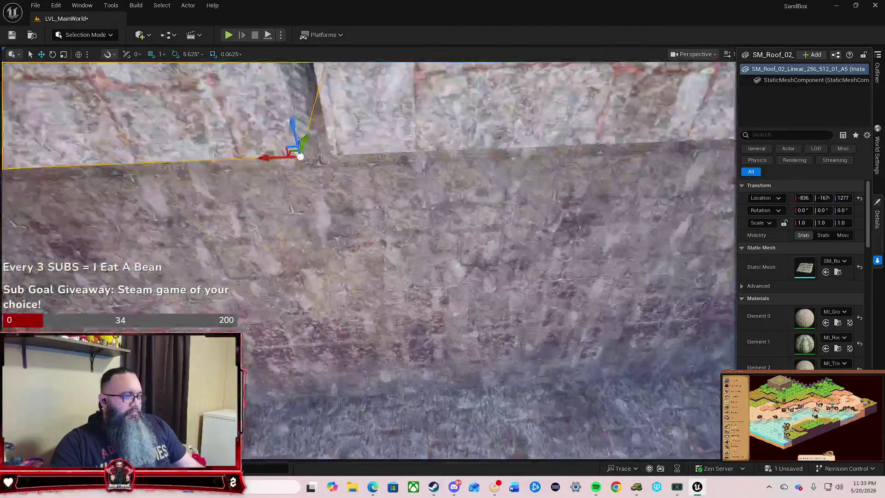
{"action": "scroll", "coordinate": [380, 212], "scroll_direction": "down", "scroll_amount": 2}
{"action": "scroll", "coordinate": [369, 259], "scroll_direction": "up", "scroll_amount": 5}
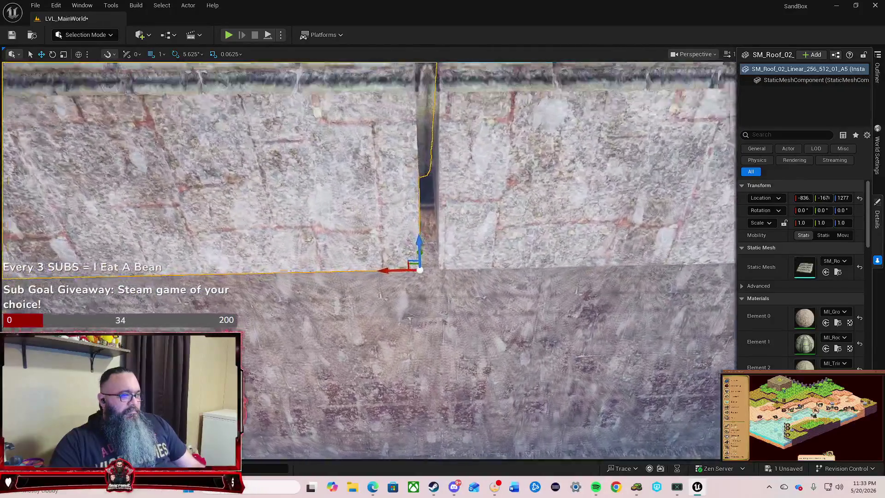
{"action": "scroll", "coordinate": [369, 258], "scroll_direction": "up", "scroll_amount": 1}
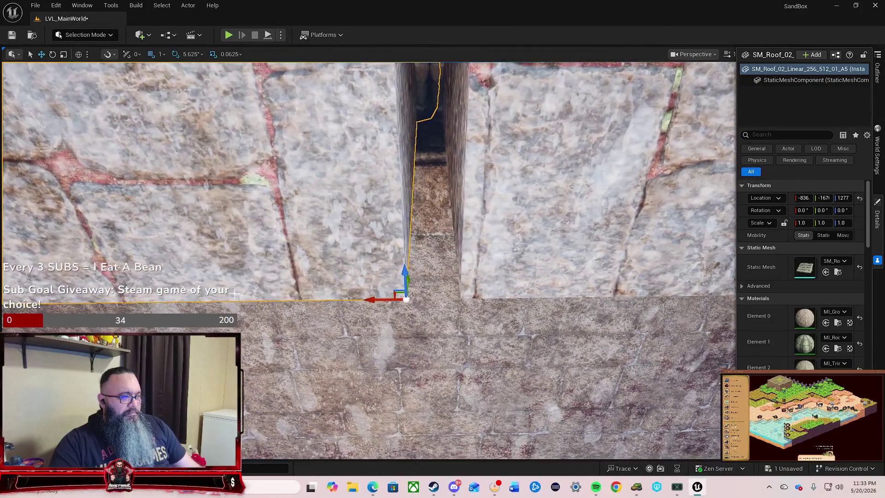
{"action": "left_click_drag", "start_coordinate": [377, 300], "coordinate": [425, 301]}
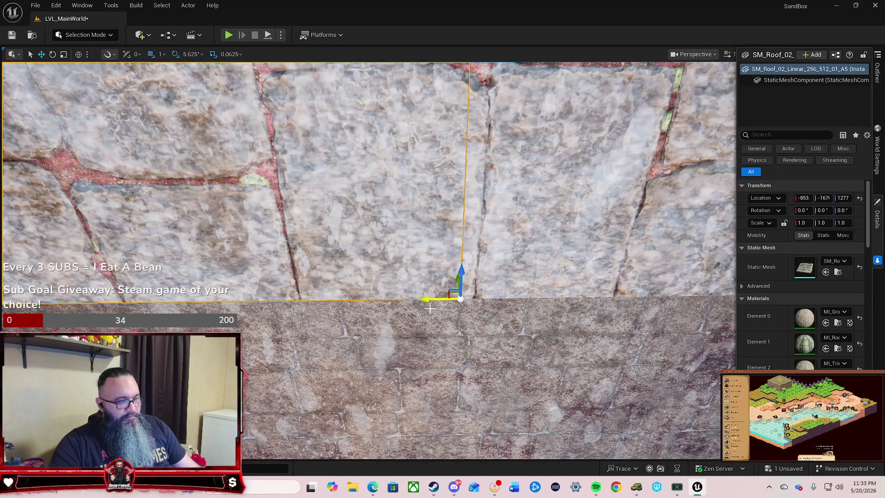
{"action": "key", "text": "Escape"}
{"action": "mouse_move", "coordinate": [463, 255]}
{"action": "left_mouse_down"}
{"action": "mouse_move", "coordinate": [464, 286]}
{"action": "mouse_move", "coordinate": [572, 304]}
{"action": "mouse_move", "coordinate": [485, 297]}
{"action": "mouse_move", "coordinate": [470, 325]}
{"action": "left_mouse_up"}
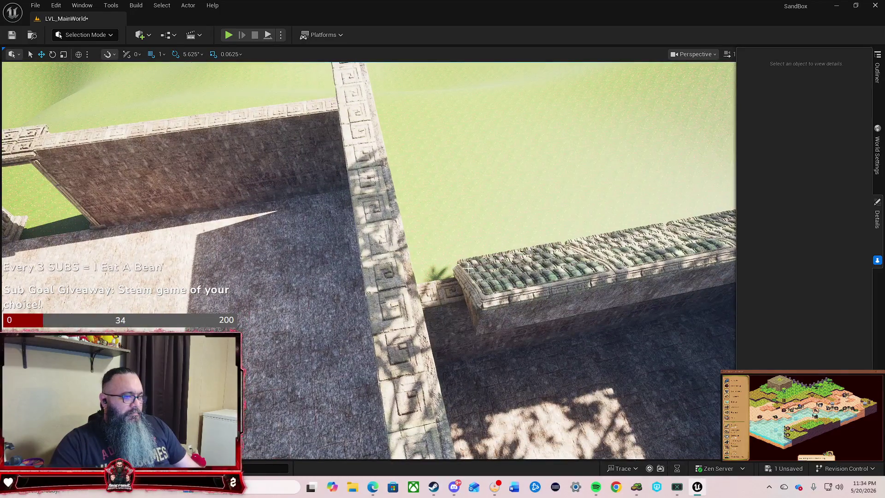
{"action": "mouse_move", "coordinate": [464, 208]}
{"action": "left_mouse_down"}
{"action": "mouse_move", "coordinate": [456, 235]}
{"action": "mouse_move", "coordinate": [438, 226]}
{"action": "left_mouse_up"}
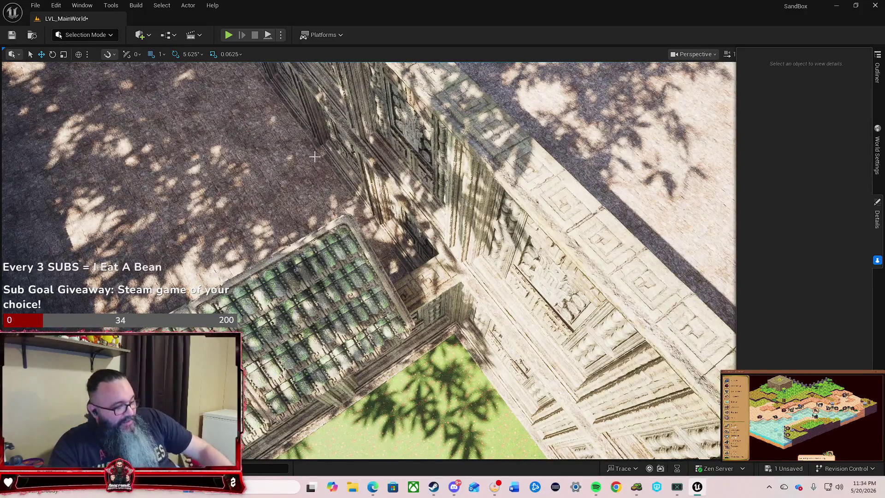
{"action": "mouse_move", "coordinate": [280, 178]}
{"action": "left_mouse_down"}
{"action": "mouse_move", "coordinate": [203, 138]}
{"action": "mouse_move", "coordinate": [173, 109]}
{"action": "mouse_move", "coordinate": [179, 116]}
{"action": "left_mouse_up"}
{"action": "left_click", "coordinate": [371, 251]}
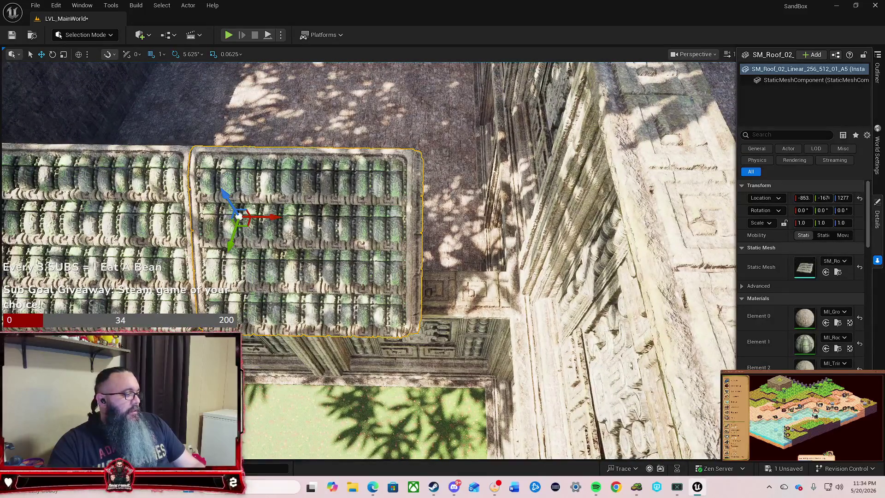
Drag SM_Roof_02_Linear_256_384_01_A from the Ceiling folder onto the wall top at -450, -167, 1280.
{"action": "key", "text": "ctrl+space"}
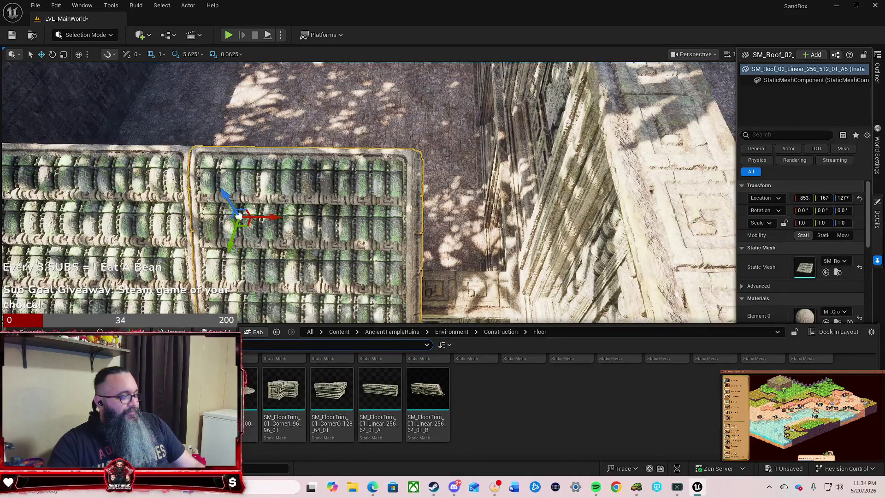
{"action": "left_click", "coordinate": [496, 334]}
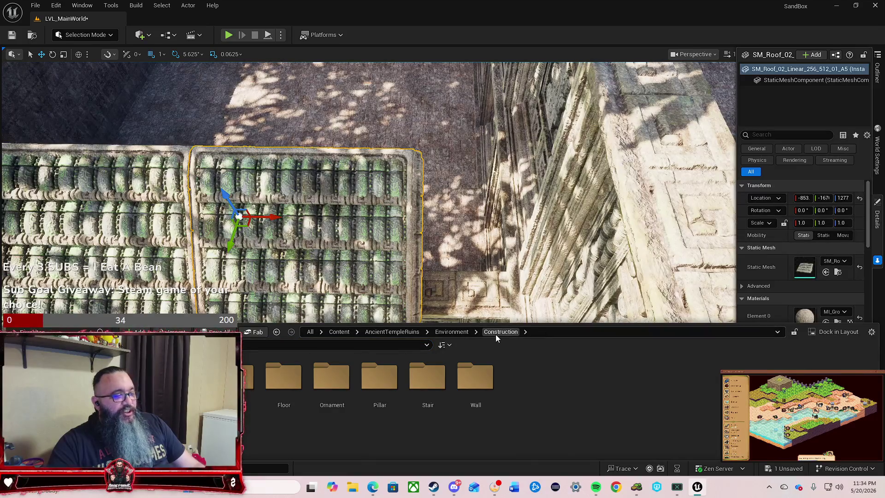
{"action": "double_click", "coordinate": [256, 398]}
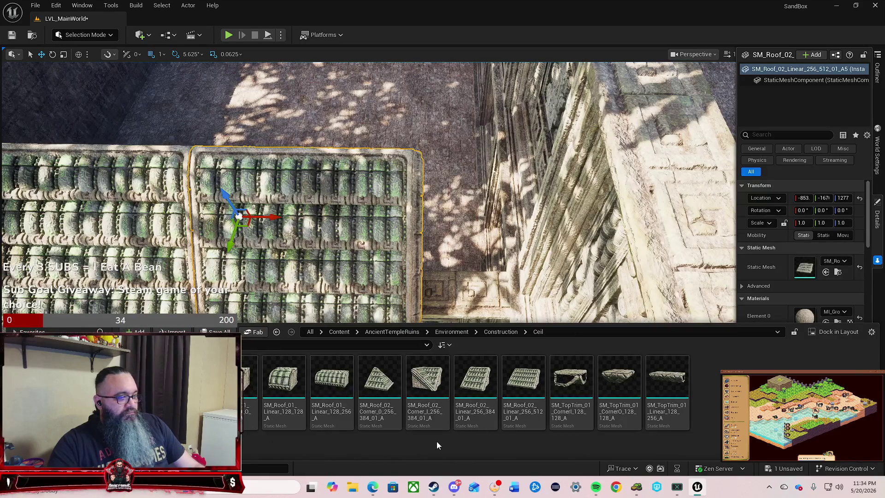
{"action": "mouse_move", "coordinate": [474, 392]}
{"action": "left_mouse_down"}
{"action": "mouse_move", "coordinate": [484, 332]}
{"action": "mouse_move", "coordinate": [477, 270]}
{"action": "mouse_move", "coordinate": [415, 270]}
{"action": "mouse_move", "coordinate": [408, 256]}
{"action": "mouse_move", "coordinate": [434, 238]}
{"action": "mouse_move", "coordinate": [402, 224]}
{"action": "mouse_move", "coordinate": [469, 227]}
{"action": "mouse_move", "coordinate": [438, 226]}
{"action": "mouse_move", "coordinate": [396, 203]}
{"action": "left_mouse_up"}
{"action": "mouse_move", "coordinate": [435, 178]}
{"action": "left_mouse_down"}
{"action": "mouse_move", "coordinate": [482, 209]}
{"action": "mouse_move", "coordinate": [472, 257]}
{"action": "left_mouse_up"}
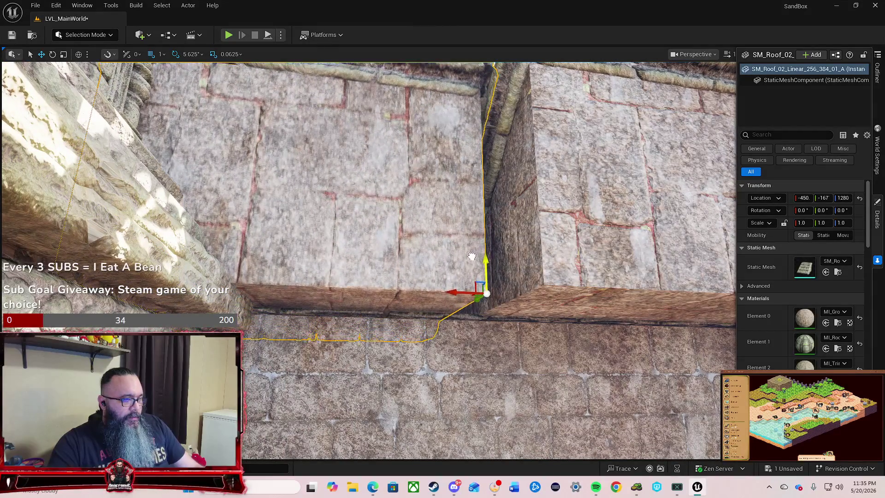
Shift the 384 roof piece from X -450 to -469 and check its fit from above.
{"action": "mouse_move", "coordinate": [454, 292]}
{"action": "left_mouse_down"}
{"action": "mouse_move", "coordinate": [563, 286]}
{"action": "mouse_move", "coordinate": [470, 291]}
{"action": "left_mouse_up"}
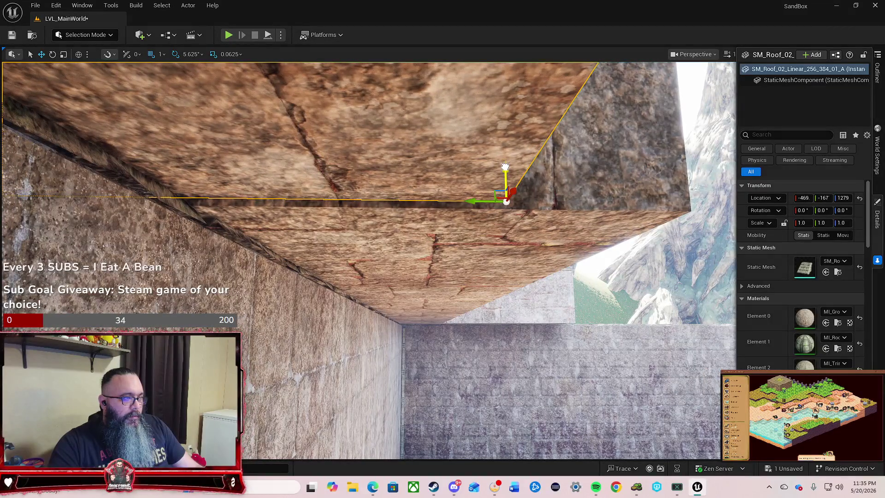
{"action": "mouse_move", "coordinate": [474, 214]}
{"action": "left_mouse_down"}
{"action": "mouse_move", "coordinate": [489, 212]}
{"action": "mouse_move", "coordinate": [461, 213]}
{"action": "mouse_move", "coordinate": [497, 218]}
{"action": "left_mouse_up"}
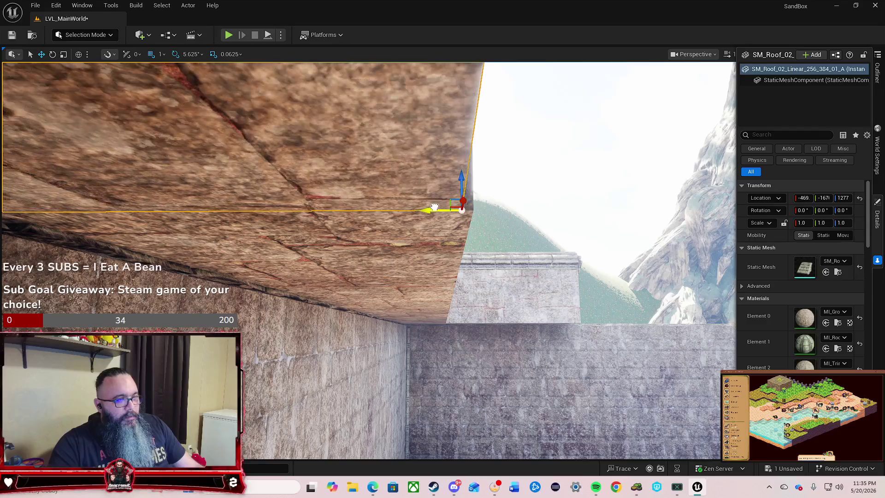
{"action": "left_click_drag", "start_coordinate": [430, 224], "coordinate": [355, 222]}
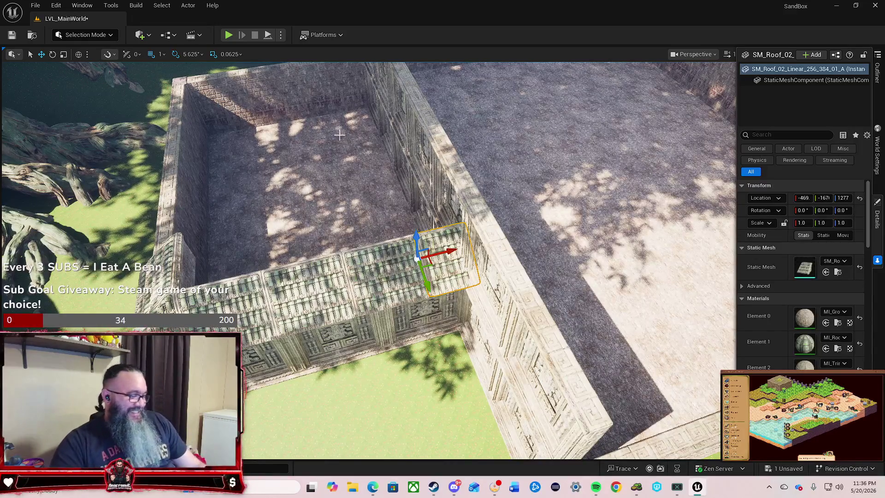
{"action": "mouse_move", "coordinate": [369, 258]}
{"action": "left_mouse_down"}
{"action": "mouse_move", "coordinate": [350, 221]}
{"action": "mouse_move", "coordinate": [358, 198]}
{"action": "left_mouse_up"}
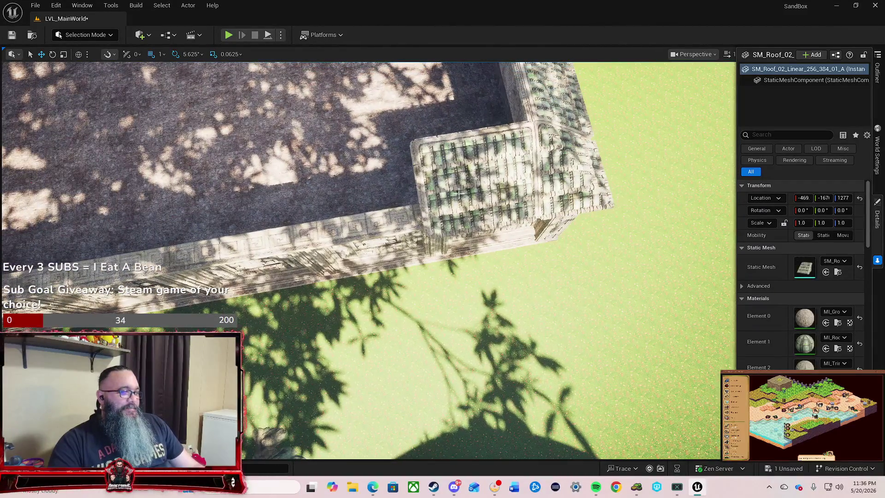
Adjust the 512 roof piece's Location X until the seam with its neighbour closes.
{"action": "left_click", "coordinate": [459, 194]}
{"action": "left_click_drag", "start_coordinate": [459, 193], "coordinate": [445, 166]}
{"action": "mouse_move", "coordinate": [428, 244]}
{"action": "left_mouse_down"}
{"action": "mouse_move", "coordinate": [425, 237]}
{"action": "mouse_move", "coordinate": [396, 249]}
{"action": "mouse_move", "coordinate": [399, 221]}
{"action": "mouse_move", "coordinate": [610, 188]}
{"action": "left_mouse_up"}
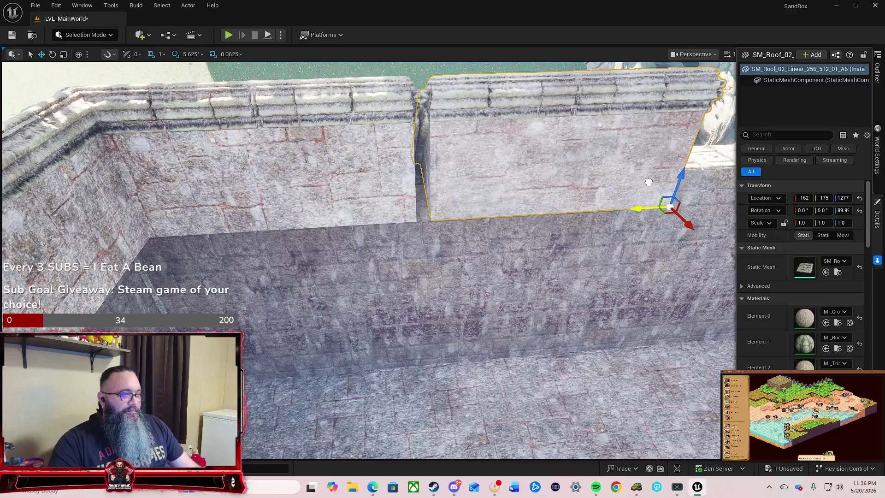
{"action": "scroll", "coordinate": [389, 273], "scroll_direction": "up", "scroll_amount": 10}
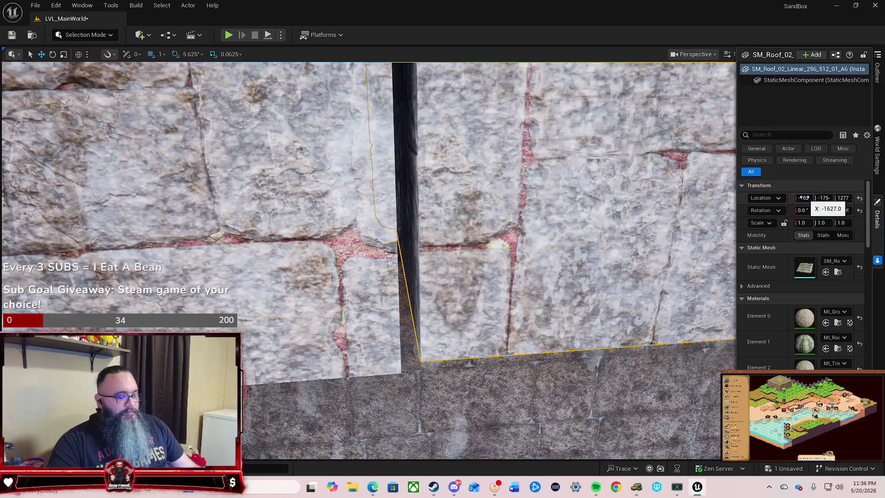
{"action": "left_click_drag", "start_coordinate": [804, 197], "coordinate": [819, 197]}
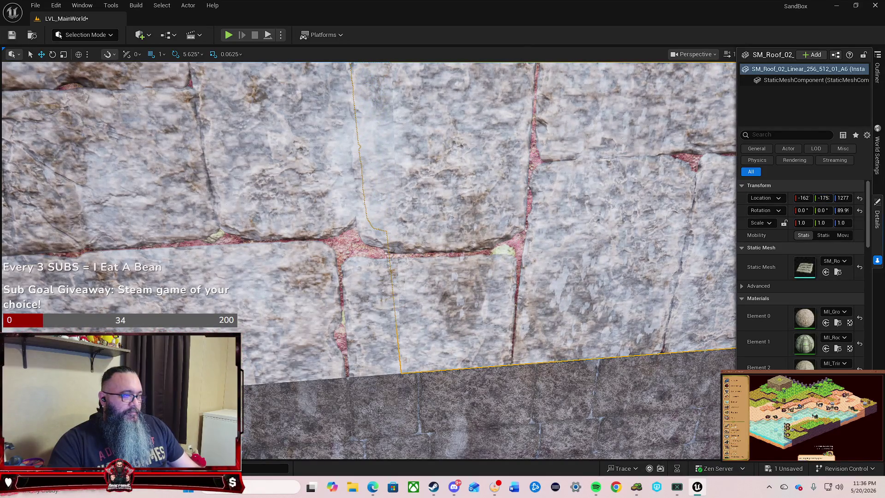
{"action": "scroll", "coordinate": [369, 260], "scroll_direction": "down", "scroll_amount": 2}
{"action": "key", "text": "Escape"}
{"action": "scroll", "coordinate": [369, 261], "scroll_direction": "up", "scroll_amount": 2}
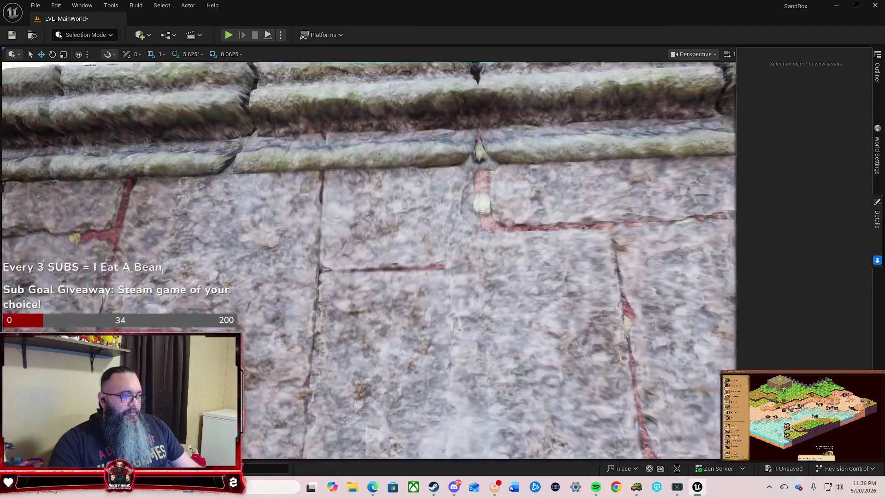
{"action": "mouse_move", "coordinate": [369, 260]}
{"action": "left_mouse_down"}
{"action": "mouse_move", "coordinate": [359, 258]}
{"action": "mouse_move", "coordinate": [396, 261]}
{"action": "mouse_move", "coordinate": [369, 261]}
{"action": "left_mouse_up"}
{"action": "left_click_drag", "start_coordinate": [484, 265], "coordinate": [484, 264]}
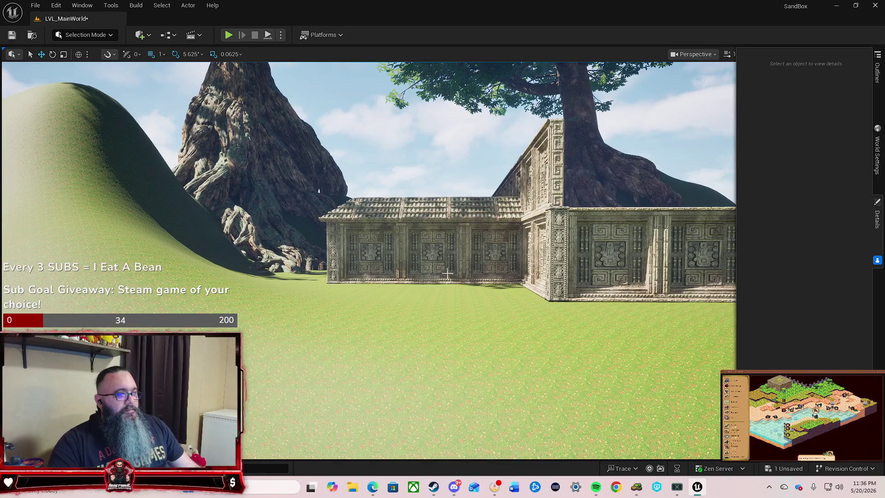
Duplicate a 512 roof piece as A7 and align it along X at -162, -179, height 1277.
{"action": "mouse_move", "coordinate": [447, 273]}
{"action": "left_mouse_down"}
{"action": "mouse_move", "coordinate": [405, 265]}
{"action": "mouse_move", "coordinate": [456, 272]}
{"action": "mouse_move", "coordinate": [404, 273]}
{"action": "mouse_move", "coordinate": [408, 280]}
{"action": "mouse_move", "coordinate": [438, 264]}
{"action": "left_mouse_up"}
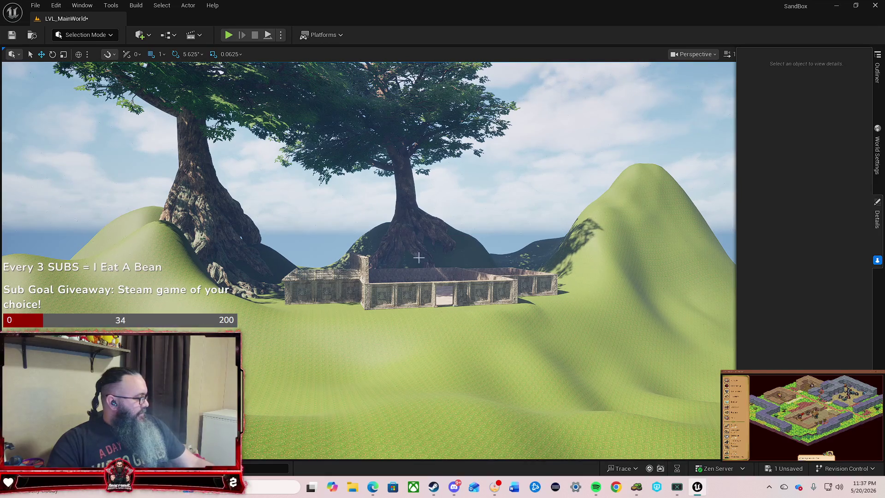
{"action": "mouse_move", "coordinate": [415, 302]}
{"action": "left_mouse_down"}
{"action": "mouse_move", "coordinate": [378, 201]}
{"action": "mouse_move", "coordinate": [368, 136]}
{"action": "mouse_move", "coordinate": [369, 164]}
{"action": "left_mouse_up"}
{"action": "mouse_move", "coordinate": [450, 256]}
{"action": "left_mouse_down"}
{"action": "mouse_move", "coordinate": [450, 242]}
{"action": "mouse_move", "coordinate": [449, 256]}
{"action": "left_mouse_up"}
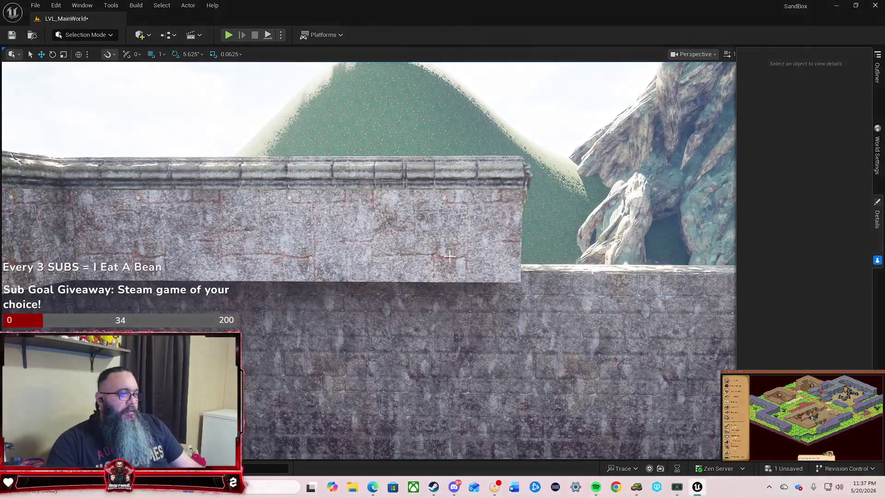
{"action": "left_click", "coordinate": [449, 257]}
{"action": "key", "text": "f"}
{"action": "left_click_drag", "start_coordinate": [466, 309], "coordinate": [467, 308]}
{"action": "key", "text": "ctrl+d"}
{"action": "mouse_move", "coordinate": [299, 284]}
{"action": "left_mouse_down"}
{"action": "mouse_move", "coordinate": [424, 211]}
{"action": "mouse_move", "coordinate": [717, 228]}
{"action": "mouse_move", "coordinate": [717, 152]}
{"action": "left_mouse_up"}
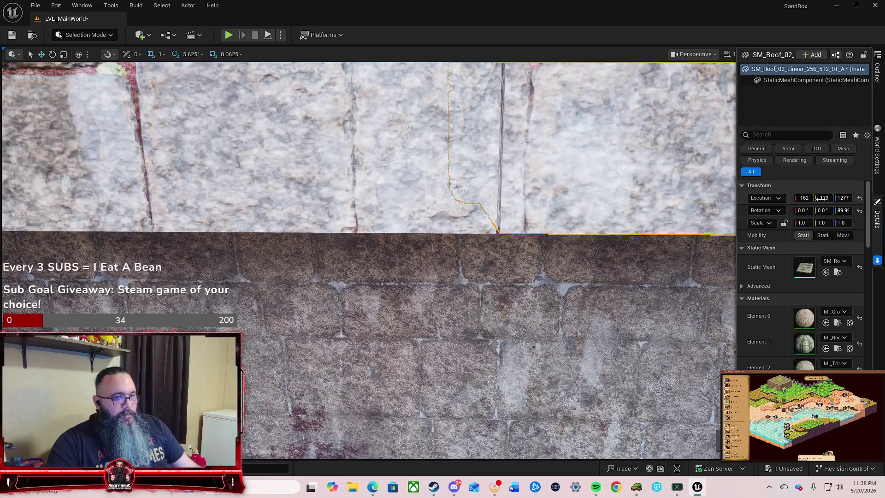
Fly along the wall to the next roof piece and duplicate it.
{"action": "mouse_move", "coordinate": [415, 276]}
{"action": "left_mouse_down"}
{"action": "mouse_move", "coordinate": [388, 263]}
{"action": "mouse_move", "coordinate": [387, 203]}
{"action": "mouse_move", "coordinate": [314, 203]}
{"action": "left_mouse_up"}
{"action": "key", "text": "Escape"}
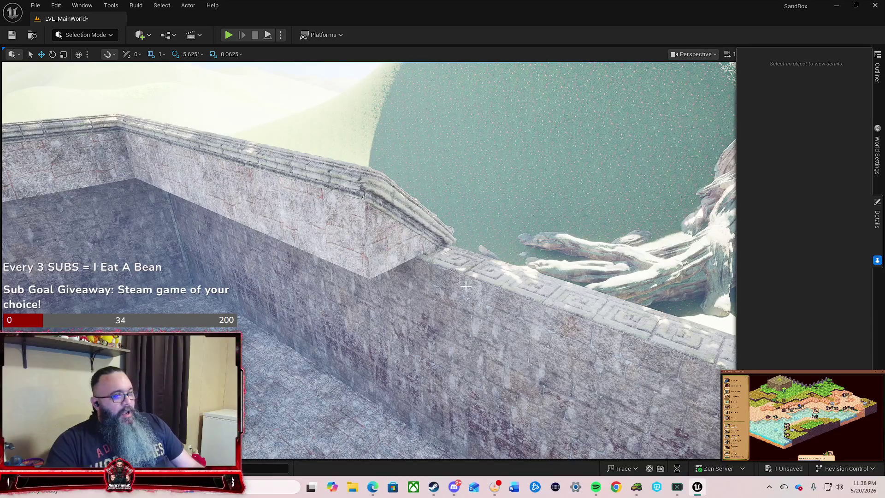
{"action": "key", "text": "w"}
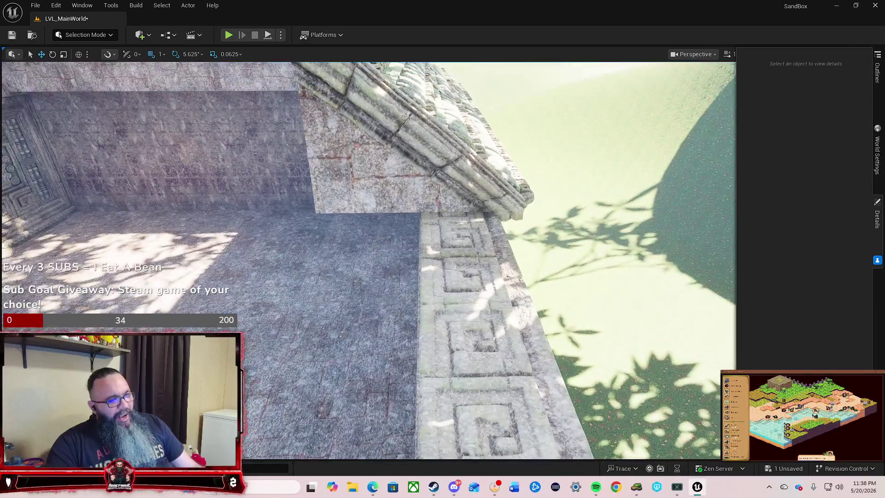
{"action": "key", "text": "w"}
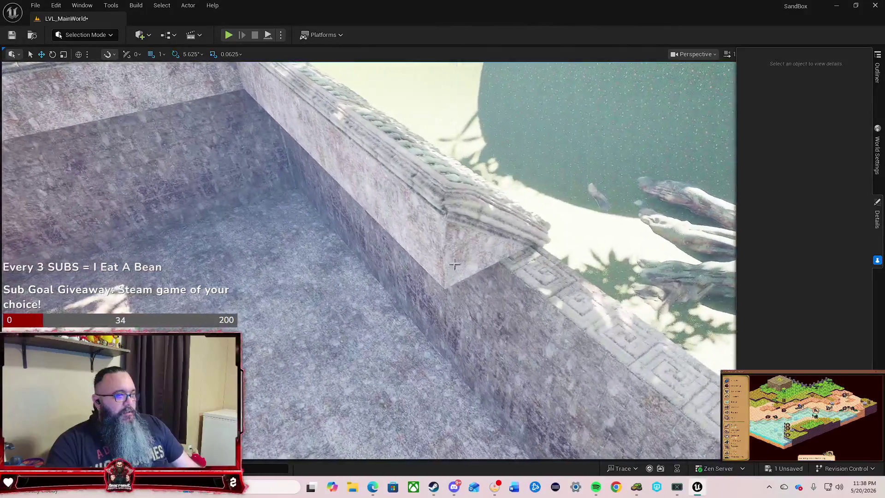
{"action": "left_click", "coordinate": [452, 258]}
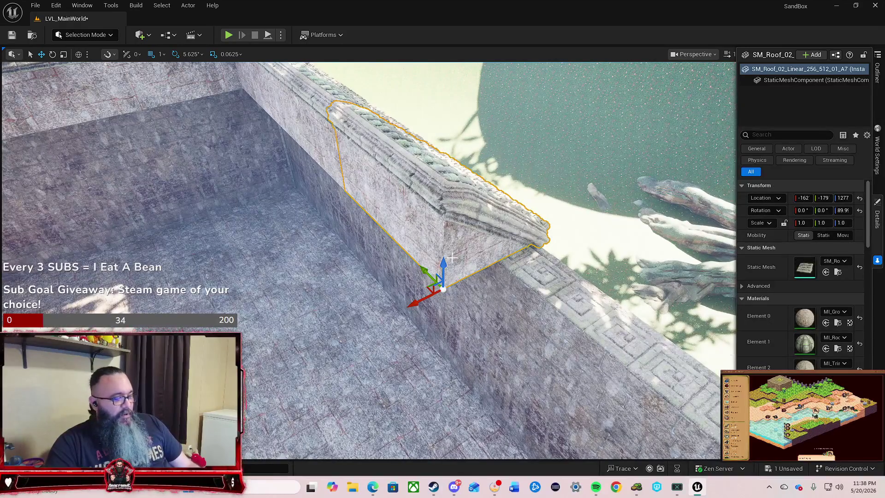
{"action": "key", "text": "w"}
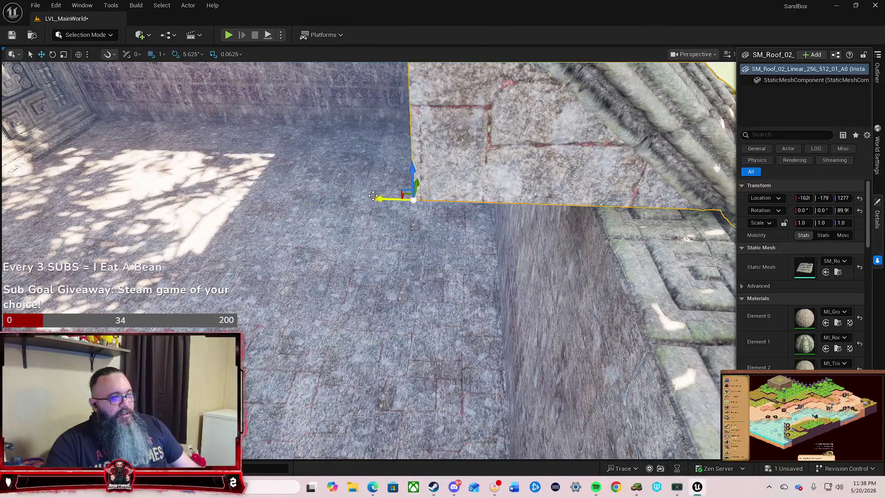
Nudge copy A8's Location Y to about -183 so it meets its neighbour.
{"action": "mouse_move", "coordinate": [378, 199]}
{"action": "left_mouse_down"}
{"action": "mouse_move", "coordinate": [315, 210]}
{"action": "mouse_move", "coordinate": [524, 211]}
{"action": "left_mouse_up"}
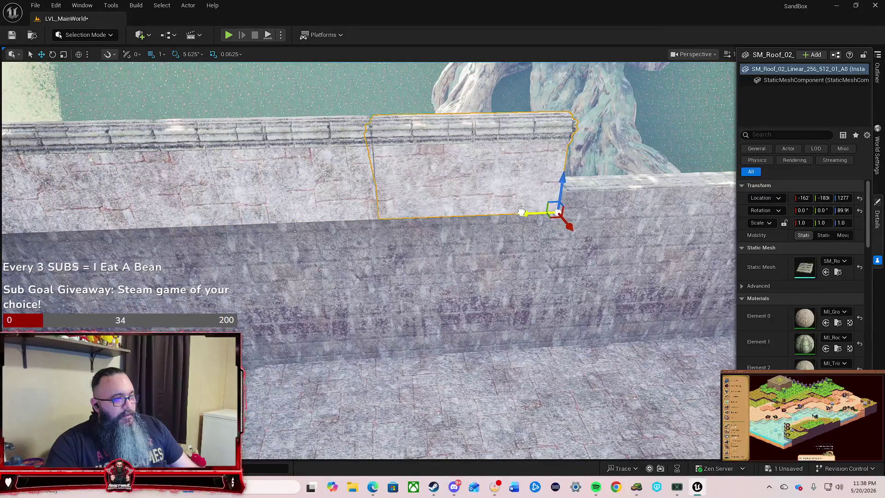
{"action": "scroll", "coordinate": [524, 211], "scroll_direction": "up", "scroll_amount": 5}
{"action": "scroll", "coordinate": [524, 212], "scroll_direction": "up", "scroll_amount": 3}
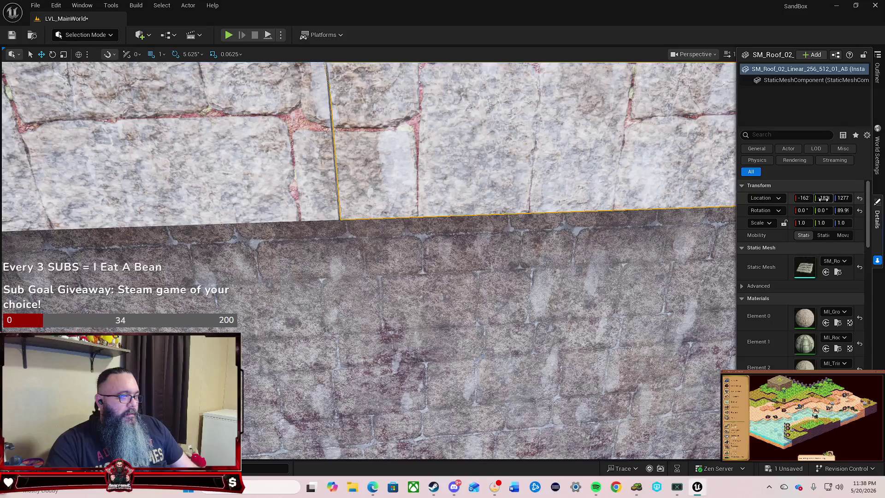
{"action": "mouse_move", "coordinate": [824, 198]}
{"action": "left_mouse_down"}
{"action": "mouse_move", "coordinate": [816, 198]}
{"action": "mouse_move", "coordinate": [827, 198]}
{"action": "left_mouse_up"}
{"action": "mouse_move", "coordinate": [652, 280]}
{"action": "left_mouse_down"}
{"action": "mouse_move", "coordinate": [683, 307]}
{"action": "mouse_move", "coordinate": [645, 286]}
{"action": "left_mouse_up"}
{"action": "key", "text": "Escape"}
{"action": "left_click_drag", "start_coordinate": [474, 303], "coordinate": [474, 303]}
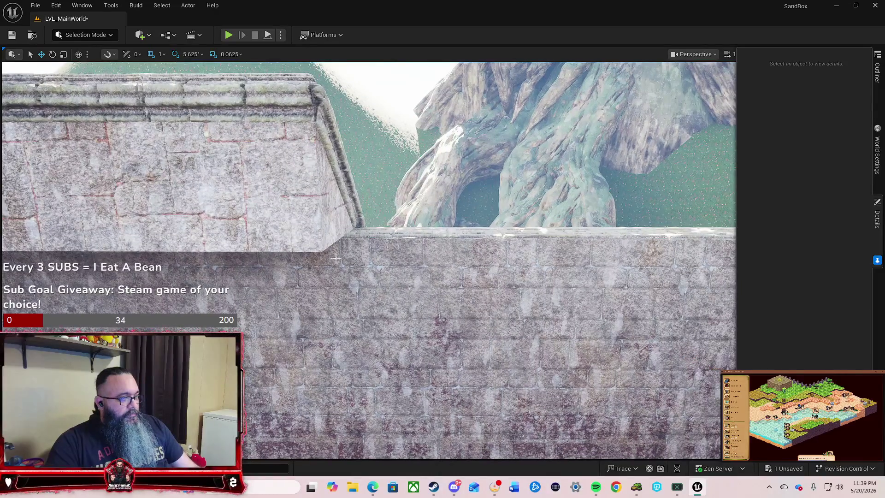
Select a roof piece on the wall and duplicate it.
{"action": "left_click", "coordinate": [277, 184]}
{"action": "left_click_drag", "start_coordinate": [277, 185], "coordinate": [322, 193]}
{"action": "left_click_drag", "start_coordinate": [369, 244], "coordinate": [394, 244]}
{"action": "key", "text": "ctrl+d"}
{"action": "left_click_drag", "start_coordinate": [257, 241], "coordinate": [249, 220]}
{"action": "mouse_move", "coordinate": [244, 266]}
{"action": "left_mouse_down"}
{"action": "mouse_move", "coordinate": [243, 278]}
{"action": "mouse_move", "coordinate": [243, 266]}
{"action": "left_mouse_up"}
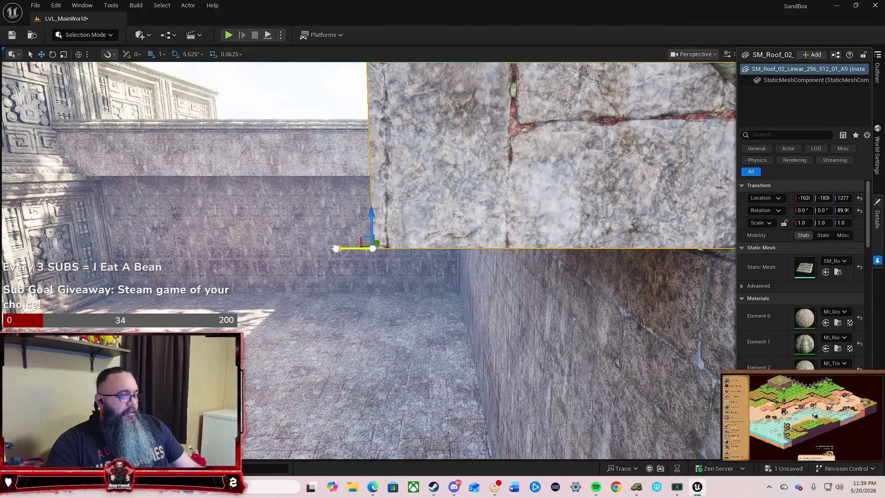
{"action": "mouse_move", "coordinate": [337, 248]}
{"action": "left_mouse_down"}
{"action": "mouse_move", "coordinate": [329, 253]}
{"action": "mouse_move", "coordinate": [317, 219]}
{"action": "mouse_move", "coordinate": [709, 224]}
{"action": "left_mouse_up"}
{"action": "scroll", "coordinate": [582, 288], "scroll_direction": "up", "scroll_amount": 6}
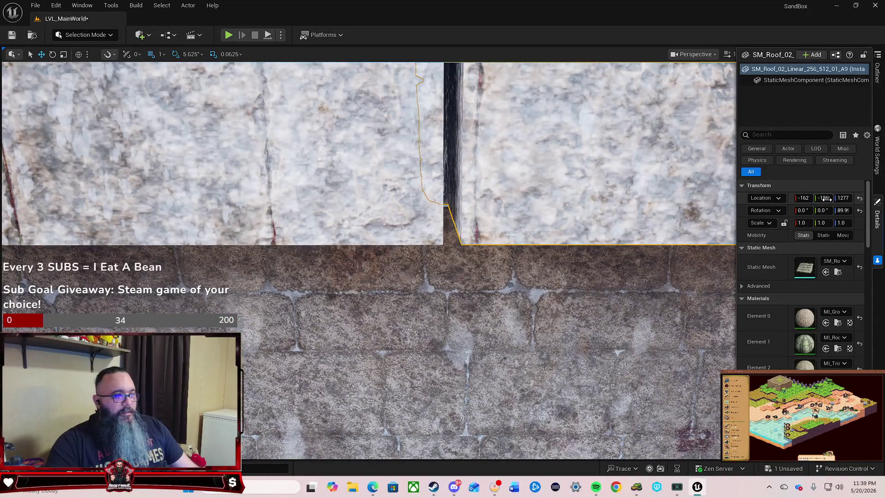
Slide the roof copy left, then slightly back, to close the seam.
{"action": "left_click_drag", "start_coordinate": [461, 152], "coordinate": [454, 152]}
{"action": "left_click_drag", "start_coordinate": [531, 222], "coordinate": [542, 327]}
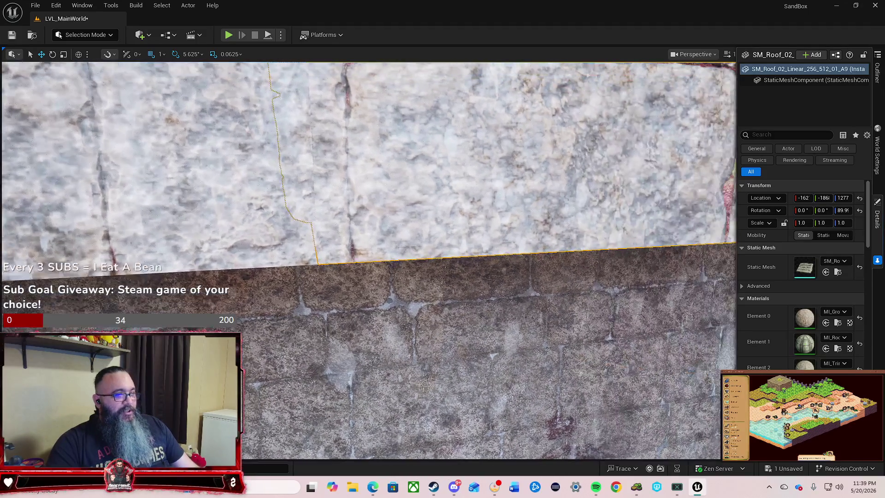
{"action": "key", "text": "Escape"}
{"action": "left_click_drag", "start_coordinate": [510, 336], "coordinate": [567, 321]}
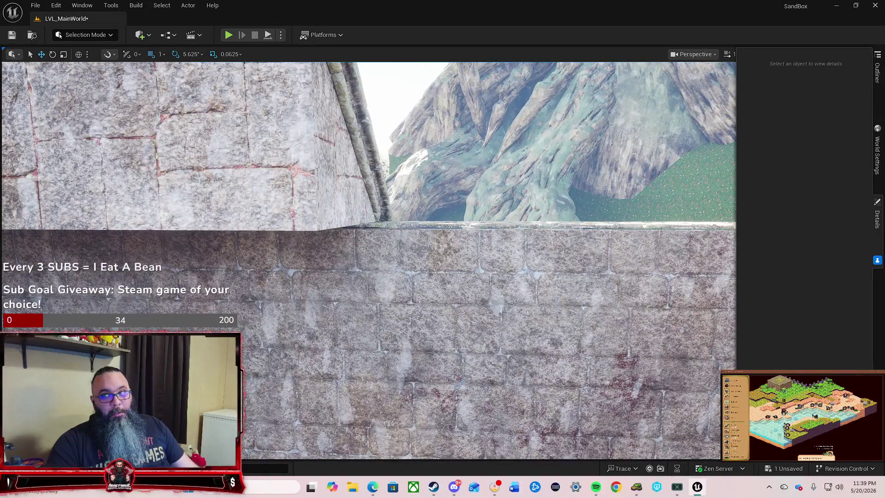
{"action": "mouse_move", "coordinate": [429, 340]}
{"action": "left_mouse_down"}
{"action": "mouse_move", "coordinate": [408, 337]}
{"action": "mouse_move", "coordinate": [429, 314]}
{"action": "mouse_move", "coordinate": [413, 314]}
{"action": "mouse_move", "coordinate": [438, 313]}
{"action": "mouse_move", "coordinate": [406, 307]}
{"action": "left_mouse_up"}
Duplicate another roof piece and slide copy A10 along the wall to close the seam.
{"action": "left_click", "coordinate": [334, 287]}
{"action": "key", "text": "f"}
{"action": "key", "text": "ctrl+d"}
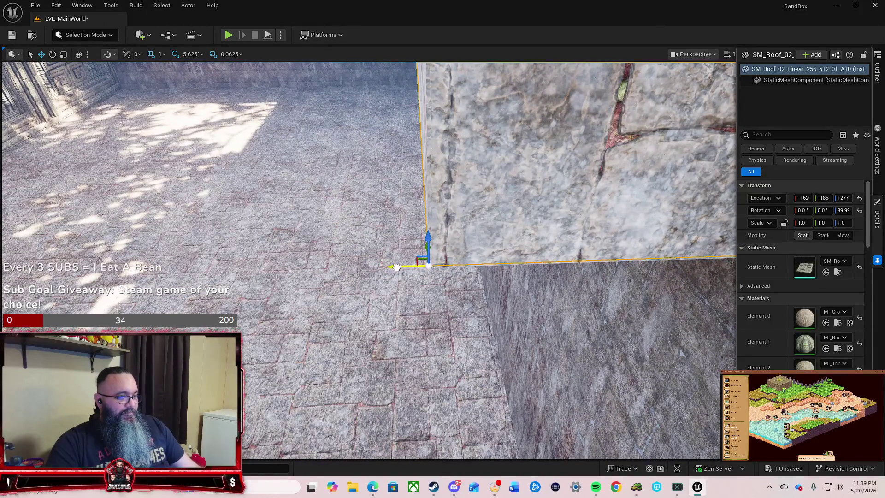
{"action": "mouse_move", "coordinate": [429, 310]}
{"action": "left_mouse_down"}
{"action": "mouse_move", "coordinate": [429, 295]}
{"action": "mouse_move", "coordinate": [479, 295]}
{"action": "mouse_move", "coordinate": [391, 295]}
{"action": "mouse_move", "coordinate": [405, 296]}
{"action": "left_mouse_up"}
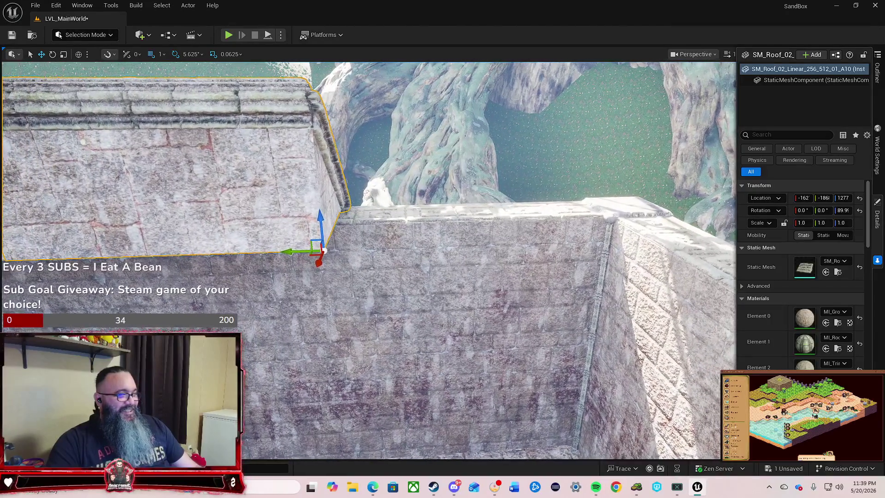
{"action": "mouse_move", "coordinate": [288, 251]}
{"action": "left_mouse_down"}
{"action": "mouse_move", "coordinate": [609, 252]}
{"action": "mouse_move", "coordinate": [580, 253]}
{"action": "left_mouse_up"}
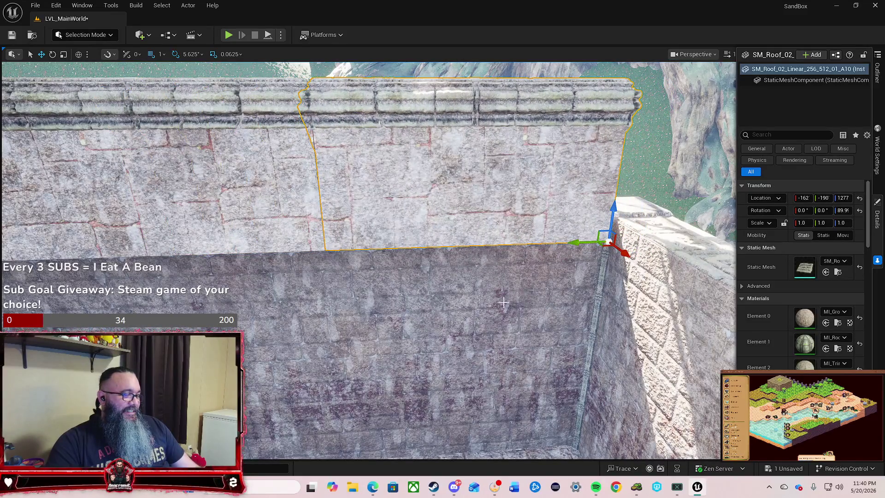
{"action": "scroll", "coordinate": [580, 253], "scroll_direction": "up", "scroll_amount": 3}
{"action": "scroll", "coordinate": [368, 258], "scroll_direction": "up", "scroll_amount": 5}
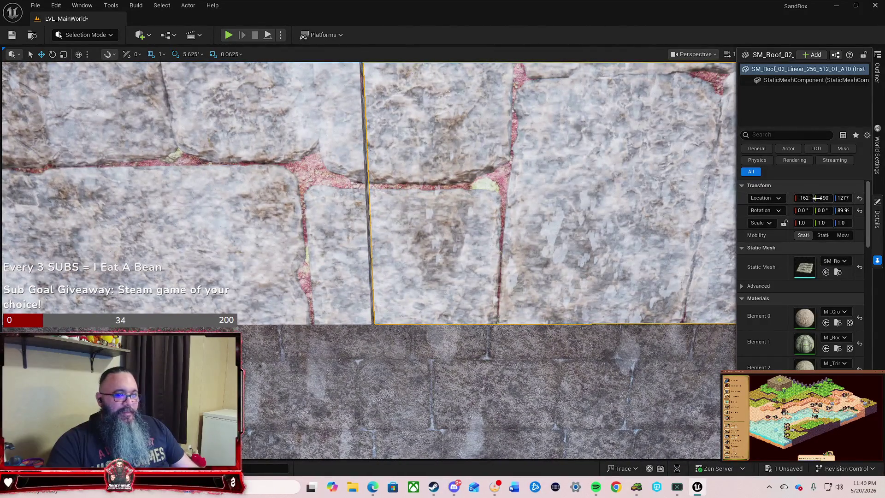
{"action": "left_click_drag", "start_coordinate": [824, 198], "coordinate": [824, 198]}
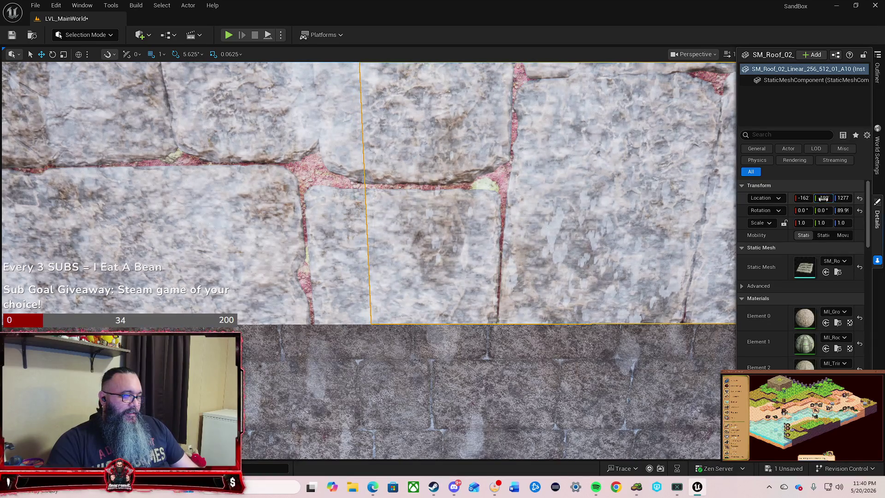
{"action": "key", "text": "Escape"}
Rise above the enclosure to review the walls and select the roof corner piece.
{"action": "key", "text": "s"}
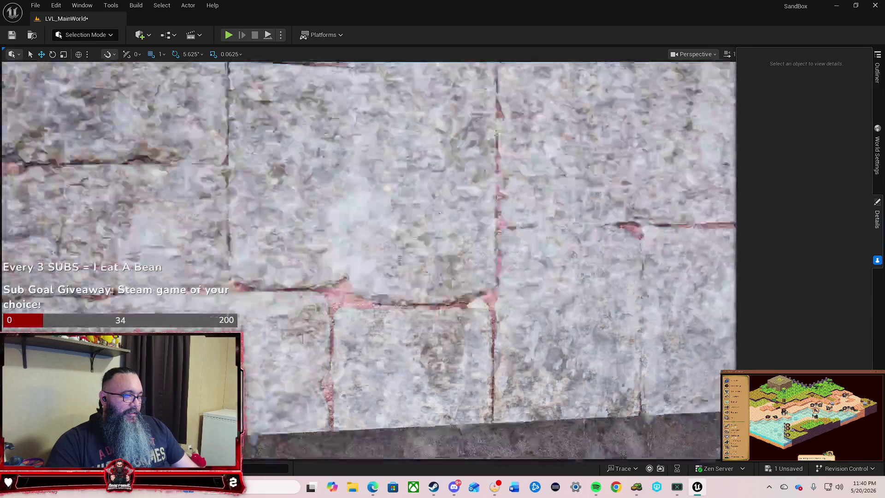
{"action": "key", "text": "e"}
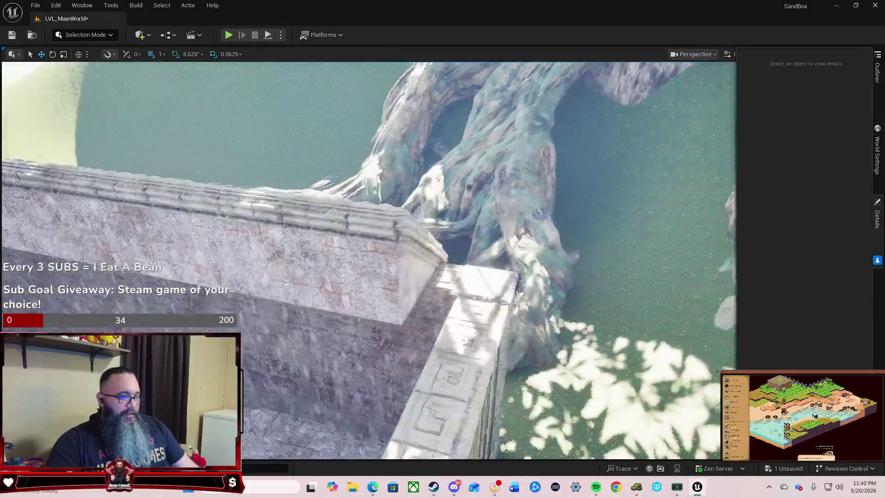
{"action": "key", "text": "e"}
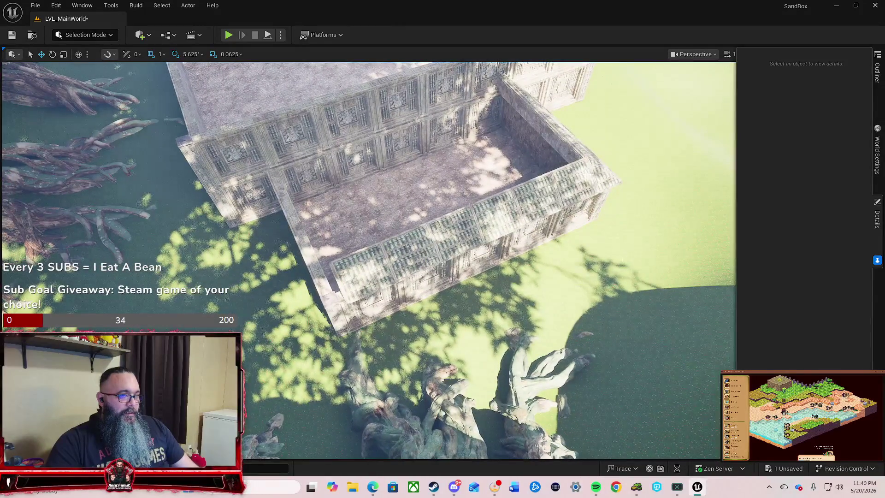
{"action": "left_click", "coordinate": [598, 167]}
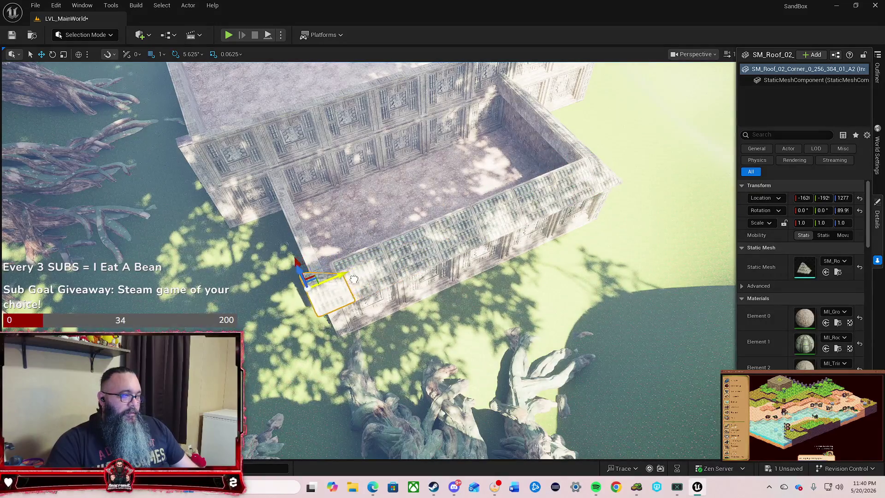
Turn the corner piece about 179° and slide it to close the wall seam.
{"action": "key", "text": "w"}
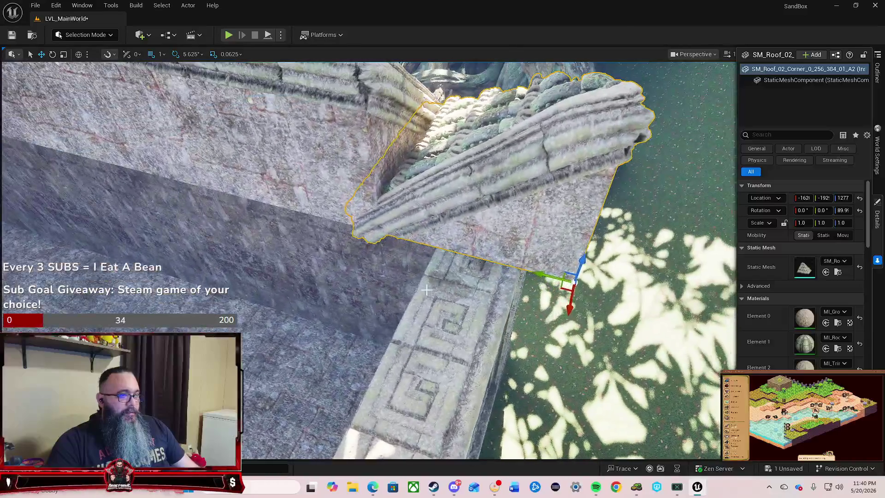
{"action": "key", "text": "e"}
{"action": "mouse_move", "coordinate": [566, 325]}
{"action": "left_mouse_down"}
{"action": "mouse_move", "coordinate": [512, 283]}
{"action": "mouse_move", "coordinate": [512, 273]}
{"action": "mouse_move", "coordinate": [365, 231]}
{"action": "left_mouse_up"}
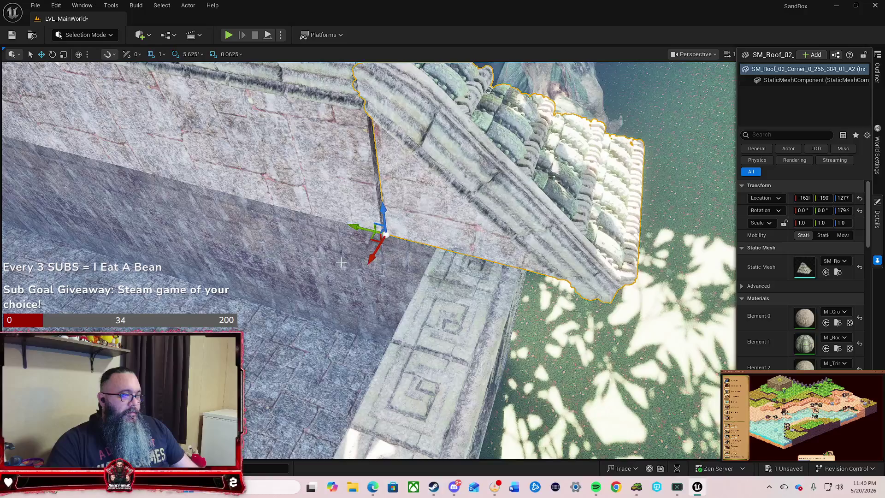
{"action": "scroll", "coordinate": [364, 230], "scroll_direction": "up", "scroll_amount": 3}
{"action": "scroll", "coordinate": [435, 223], "scroll_direction": "up", "scroll_amount": 3}
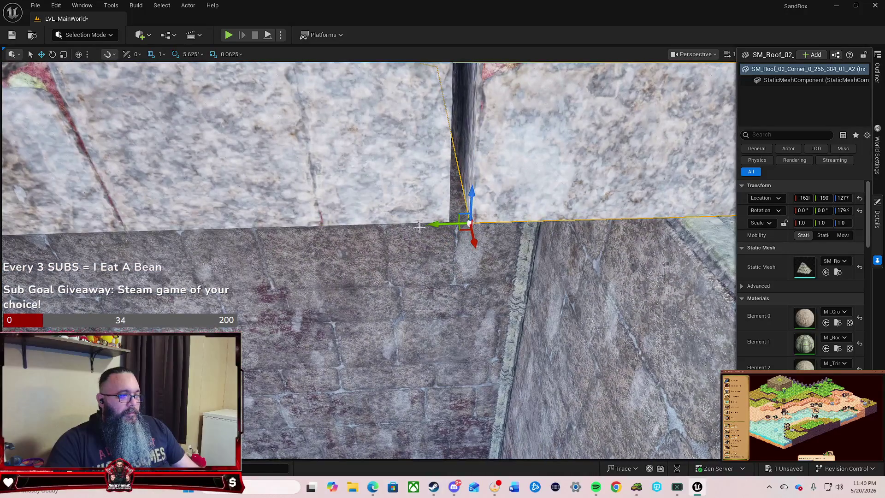
{"action": "left_click_drag", "start_coordinate": [434, 223], "coordinate": [423, 225]}
Reselect the corner piece and inspect its fit from several angles.
{"action": "mouse_move", "coordinate": [460, 296]}
{"action": "left_mouse_down"}
{"action": "mouse_move", "coordinate": [438, 231]}
{"action": "mouse_move", "coordinate": [426, 271]}
{"action": "left_mouse_up"}
{"action": "key", "text": "Escape"}
{"action": "left_click", "coordinate": [427, 271]}
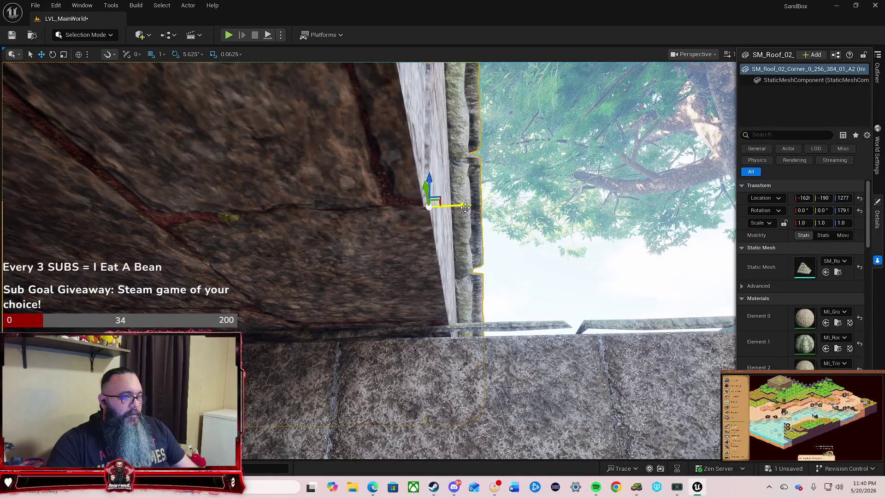
{"action": "left_click_drag", "start_coordinate": [463, 208], "coordinate": [457, 198]}
{"action": "left_click_drag", "start_coordinate": [492, 257], "coordinate": [493, 256]}
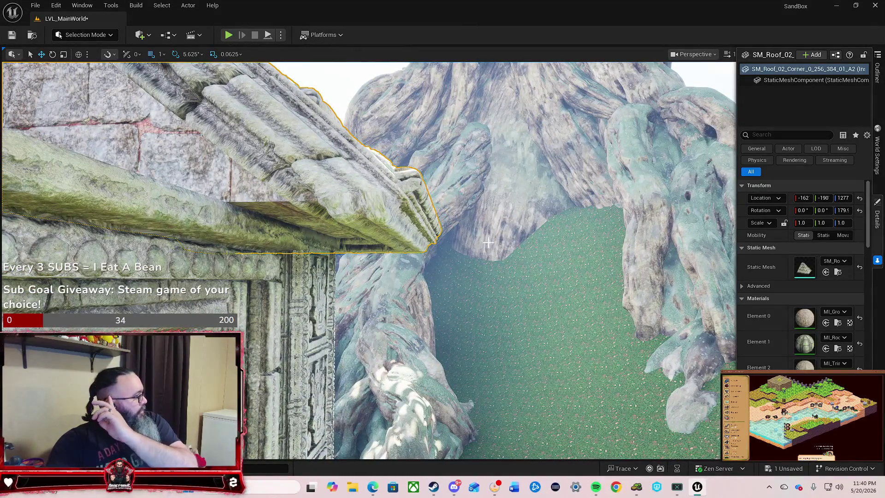
{"action": "left_click_drag", "start_coordinate": [531, 213], "coordinate": [526, 213]}
Delete the stray linear roof piece on the other wall and reselect the corner.
{"action": "left_click", "coordinate": [410, 203]}
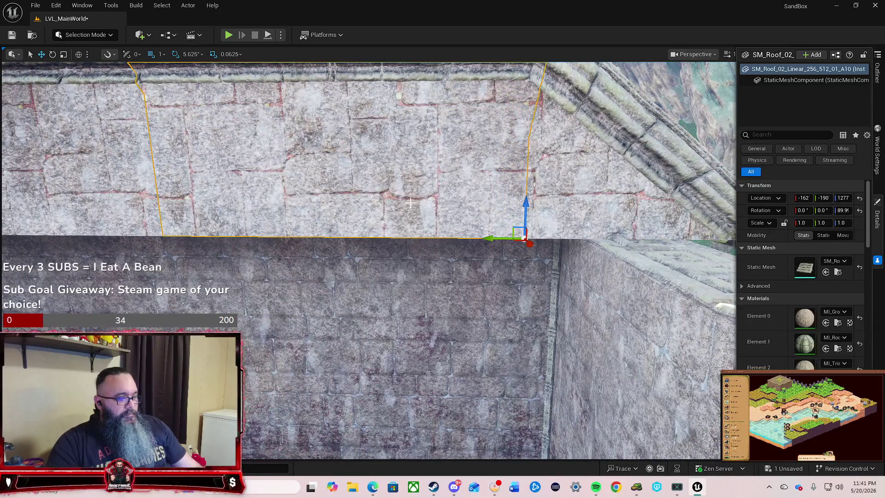
{"action": "key", "text": "Delete"}
{"action": "left_click", "coordinate": [562, 207]}
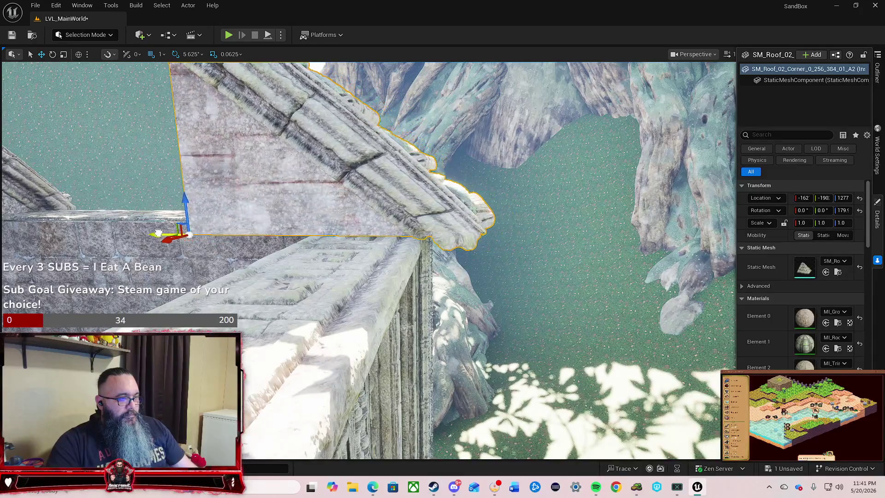
{"action": "left_click_drag", "start_coordinate": [141, 232], "coordinate": [142, 232]}
Drag SM_Roof_02_Linear_256_384_01_A from the Content Drawer into the level.
{"action": "key", "text": "ctrl+space"}
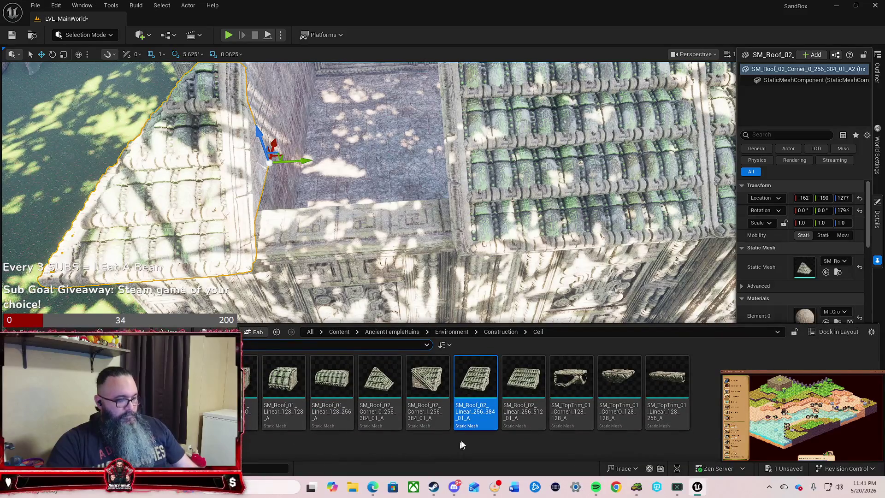
{"action": "mouse_move", "coordinate": [476, 382]}
{"action": "left_mouse_down"}
{"action": "mouse_move", "coordinate": [398, 289]}
{"action": "mouse_move", "coordinate": [336, 260]}
{"action": "left_mouse_up"}
{"action": "mouse_move", "coordinate": [322, 230]}
{"action": "left_mouse_down"}
{"action": "mouse_move", "coordinate": [378, 241]}
{"action": "mouse_move", "coordinate": [325, 239]}
{"action": "mouse_move", "coordinate": [318, 259]}
{"action": "mouse_move", "coordinate": [325, 226]}
{"action": "left_mouse_up"}
Move the new roof piece onto the wall top at -162, -190, height 1277, beside its neighbours.
{"action": "left_click_drag", "start_coordinate": [479, 231], "coordinate": [480, 222]}
{"action": "mouse_move", "coordinate": [451, 308]}
{"action": "left_mouse_down"}
{"action": "mouse_move", "coordinate": [461, 240]}
{"action": "mouse_move", "coordinate": [498, 193]}
{"action": "left_mouse_up"}
{"action": "mouse_move", "coordinate": [426, 253]}
{"action": "left_mouse_down"}
{"action": "mouse_move", "coordinate": [406, 254]}
{"action": "mouse_move", "coordinate": [428, 256]}
{"action": "left_mouse_up"}
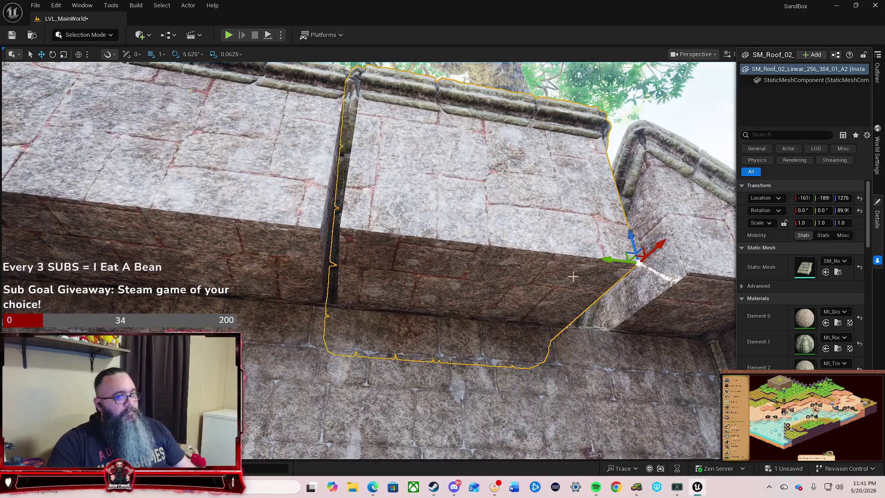
{"action": "left_click_drag", "start_coordinate": [615, 267], "coordinate": [637, 263]}
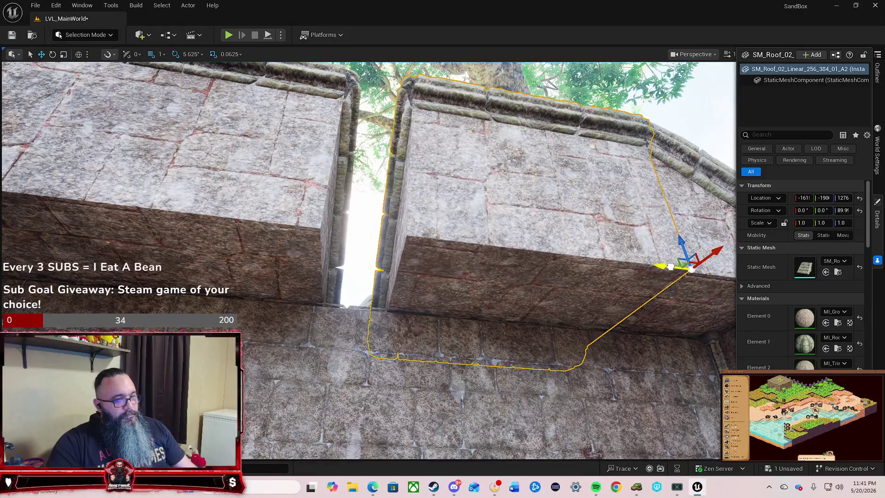
{"action": "key", "text": "f"}
{"action": "scroll", "coordinate": [369, 258], "scroll_direction": "up", "scroll_amount": 10}
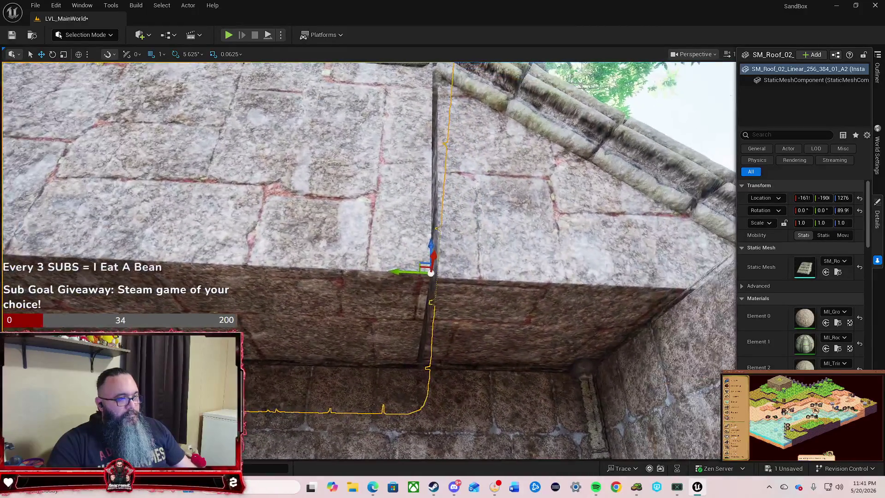
{"action": "scroll", "coordinate": [444, 349], "scroll_direction": "up", "scroll_amount": 8}
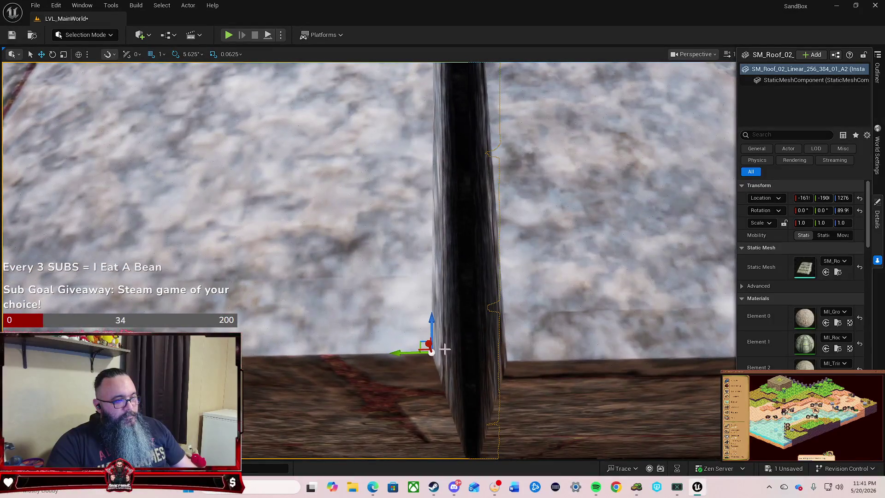
{"action": "mouse_move", "coordinate": [407, 354]}
{"action": "left_mouse_down"}
{"action": "mouse_move", "coordinate": [484, 349]}
{"action": "mouse_move", "coordinate": [447, 235]}
{"action": "mouse_move", "coordinate": [586, 346]}
{"action": "left_mouse_up"}
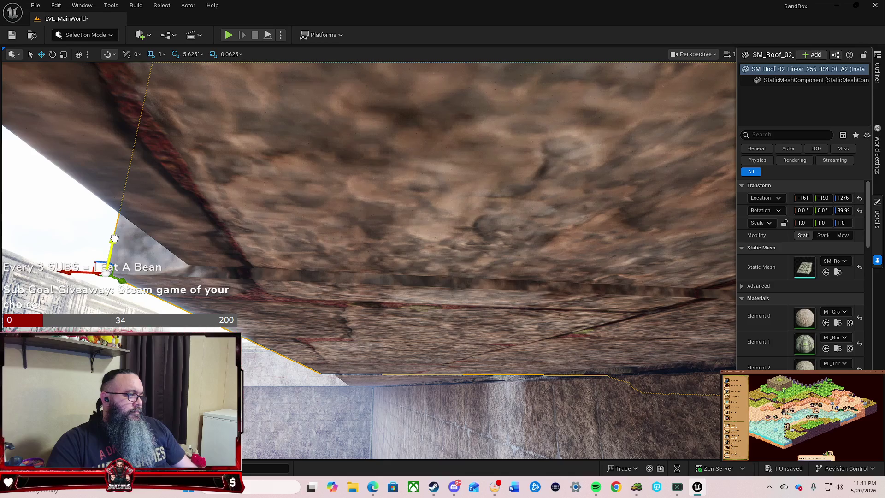
{"action": "left_click_drag", "start_coordinate": [114, 238], "coordinate": [114, 236]}
{"action": "left_click_drag", "start_coordinate": [70, 261], "coordinate": [148, 262]}
{"action": "left_click_drag", "start_coordinate": [505, 225], "coordinate": [505, 226]}
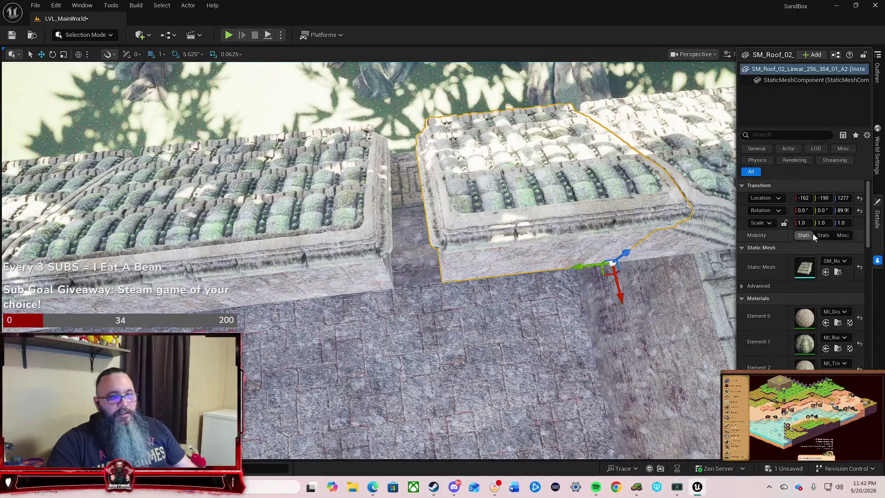
Try a 1.2 Y scale on the roof piece, then reset Y scale to 1.
{"action": "left_click", "coordinate": [823, 223]}
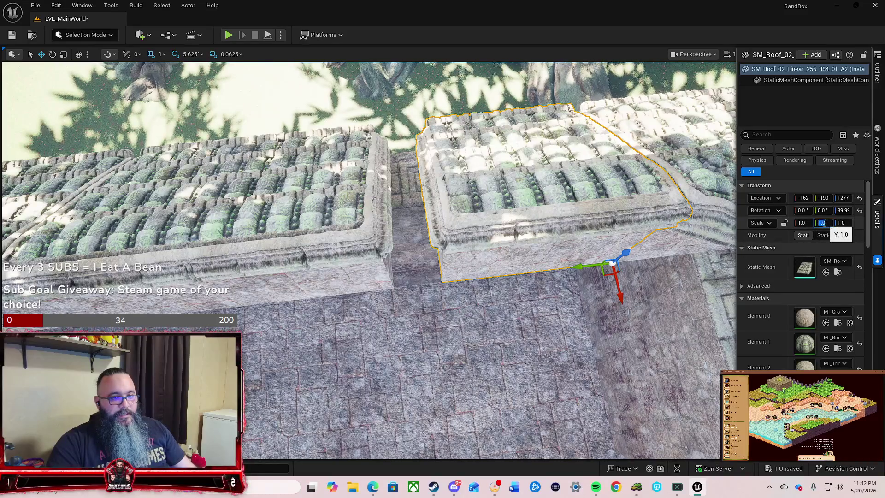
{"action": "type", "text": "1.2"}
{"action": "key", "text": "Return"}
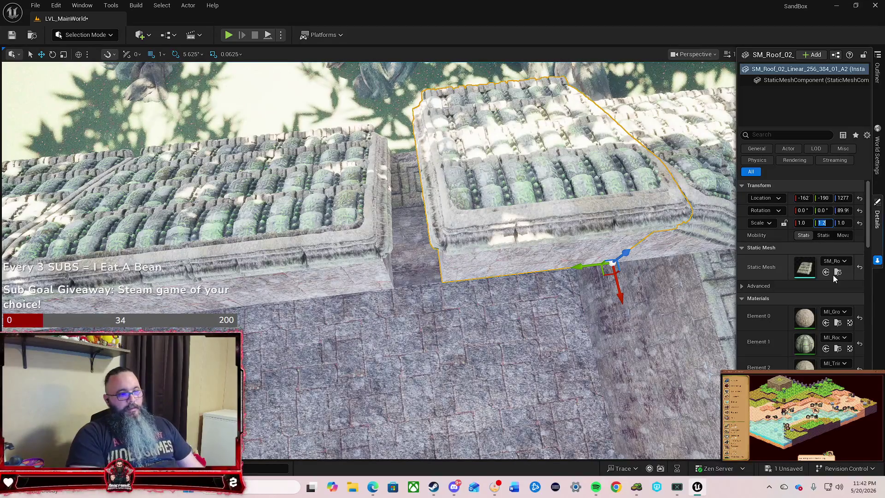
{"action": "type", "text": "1"}
{"action": "key", "text": "Return"}
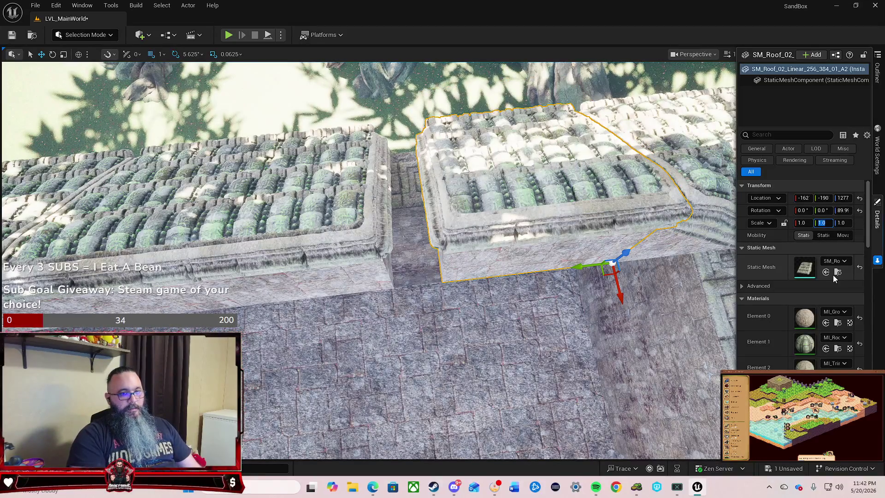
Set the roof piece's X scale to 1.2, then 1.3, then 1.25, and check the edge.
{"action": "left_click", "coordinate": [803, 223]}
{"action": "type", "text": "1.2"}
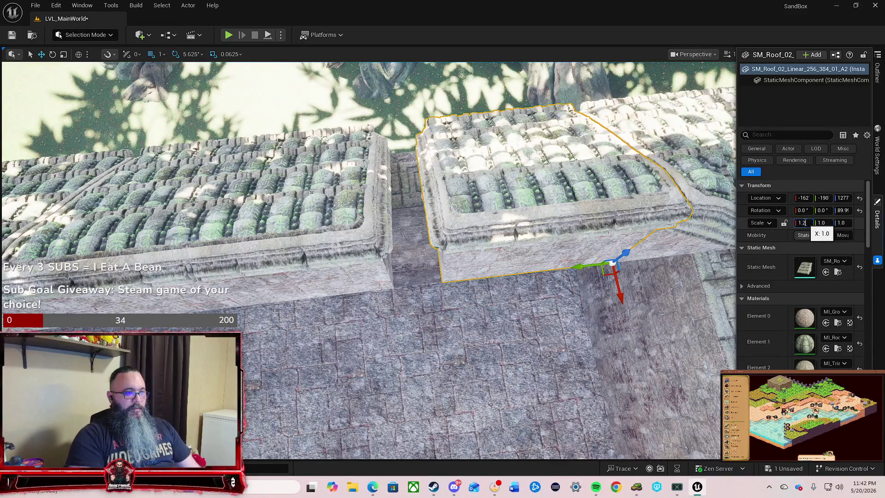
{"action": "key", "text": "Return"}
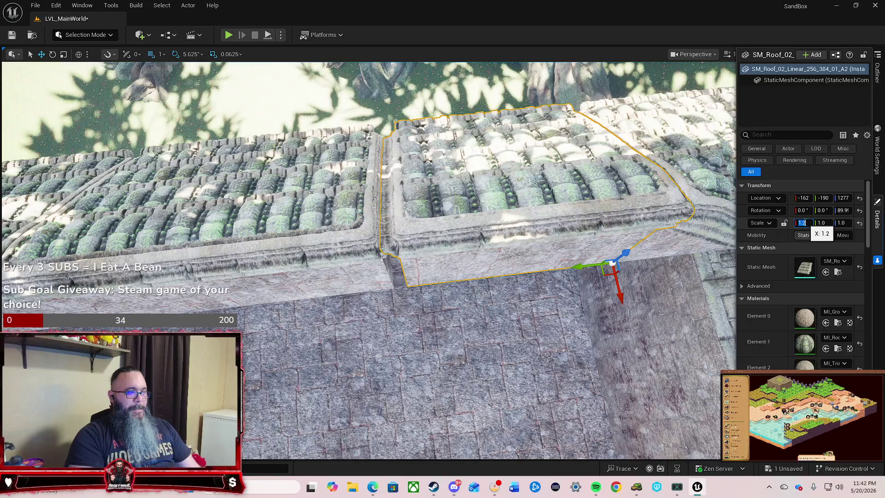
{"action": "type", "text": ".3"}
{"action": "key", "text": "Return"}
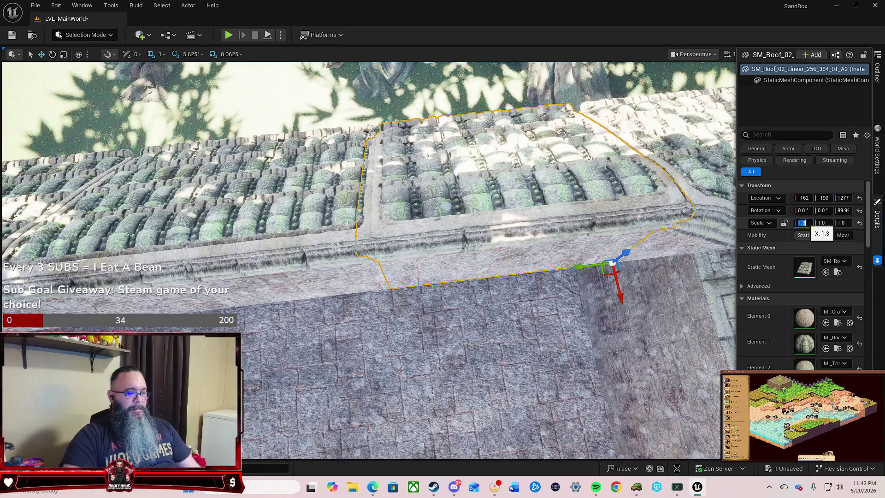
{"action": "type", "text": "5"}
{"action": "key", "text": "Return"}
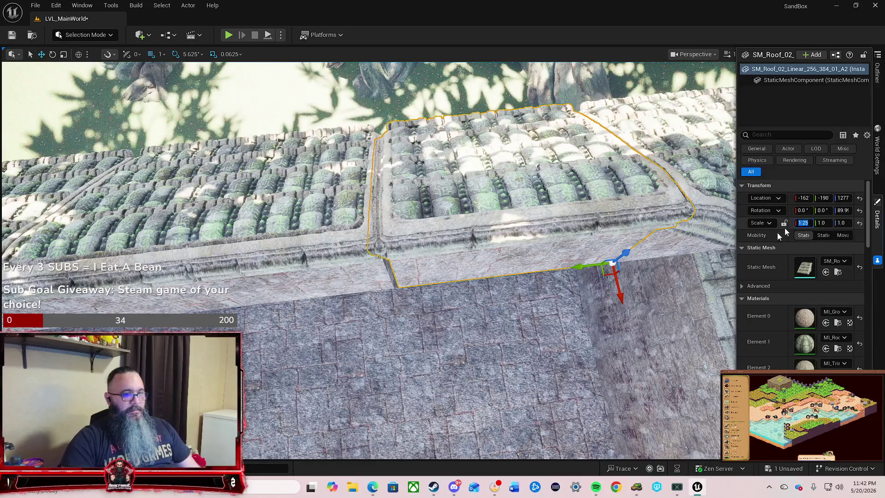
{"action": "left_click_drag", "start_coordinate": [473, 329], "coordinate": [473, 203]}
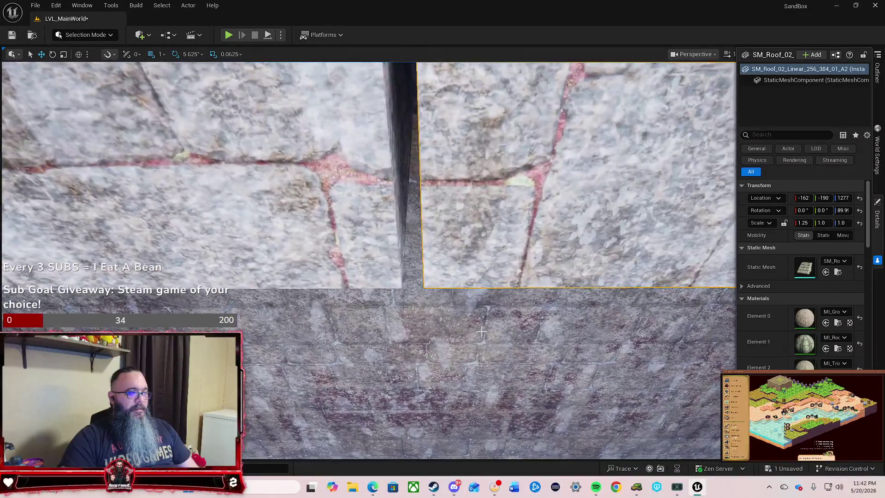
Raise the X scale through 1.26 and 1.27 to 1.28, closing the seam.
{"action": "left_click", "coordinate": [804, 223]}
{"action": "type", "text": "1.26"}
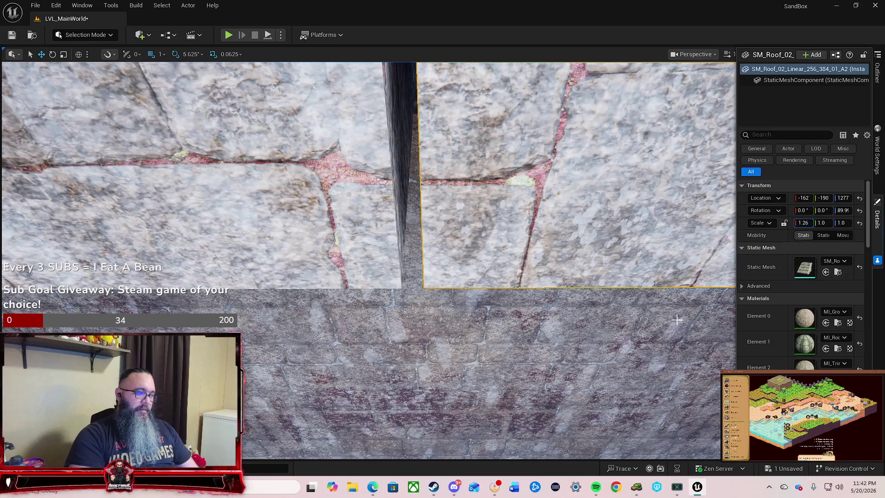
{"action": "key", "text": "Return"}
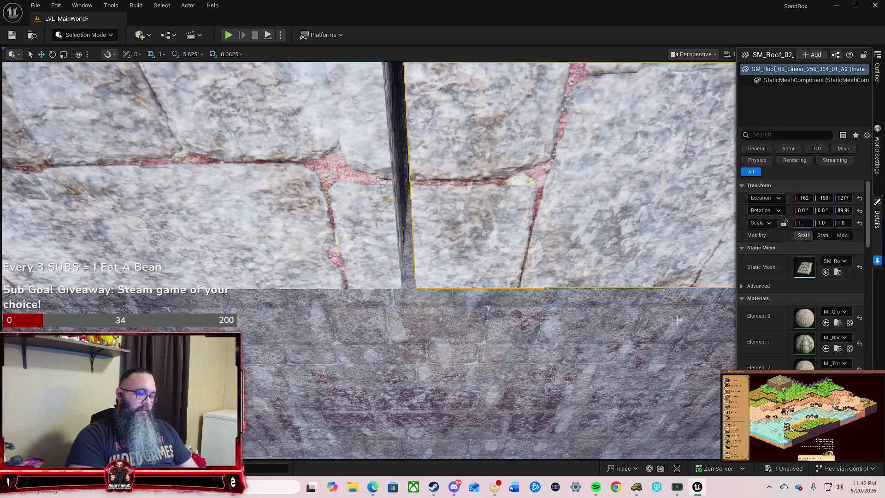
{"action": "type", "text": "27"}
{"action": "key", "text": "Return"}
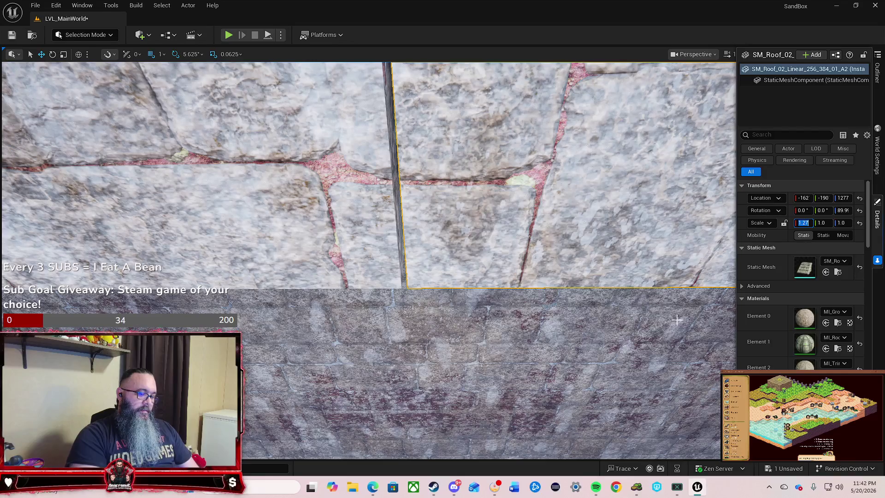
{"action": "type", "text": "1.28"}
{"action": "key", "text": "Return"}
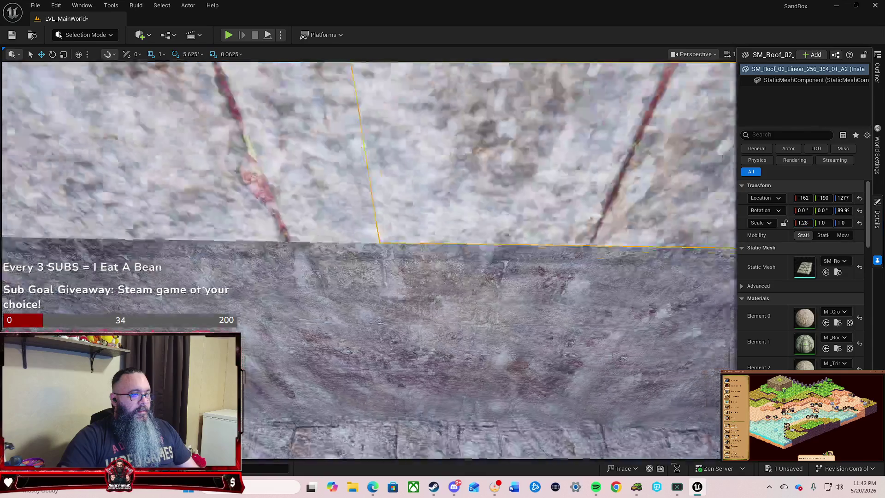
{"action": "mouse_move", "coordinate": [277, 205]}
{"action": "left_mouse_down"}
{"action": "mouse_move", "coordinate": [277, 189]}
{"action": "mouse_move", "coordinate": [277, 206]}
{"action": "left_mouse_up"}
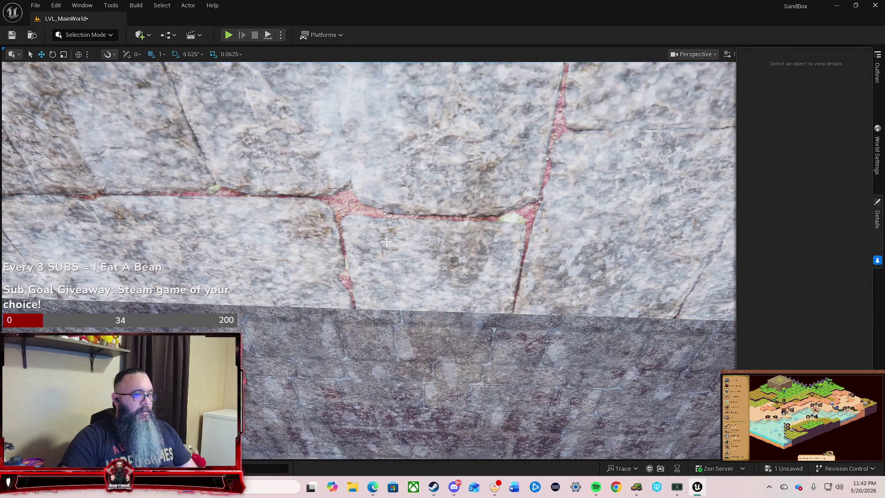
{"action": "mouse_move", "coordinate": [436, 255]}
{"action": "left_mouse_down"}
{"action": "mouse_move", "coordinate": [435, 376]}
{"action": "mouse_move", "coordinate": [435, 316]}
{"action": "mouse_move", "coordinate": [435, 358]}
{"action": "left_mouse_up"}
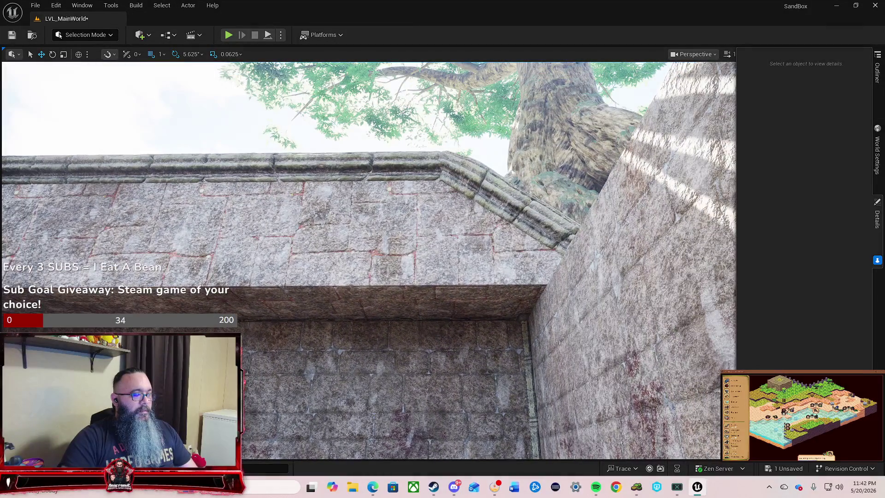
{"action": "left_click", "coordinate": [227, 35]}
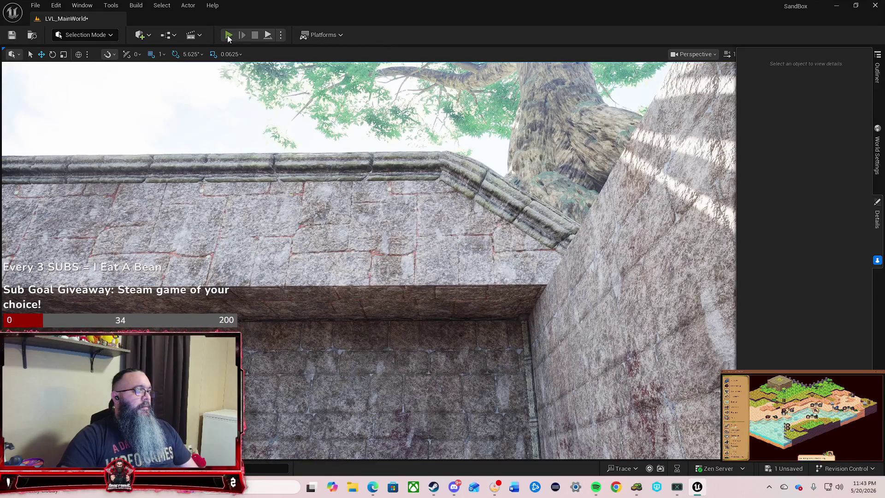
{"action": "left_click", "coordinate": [272, 90]}
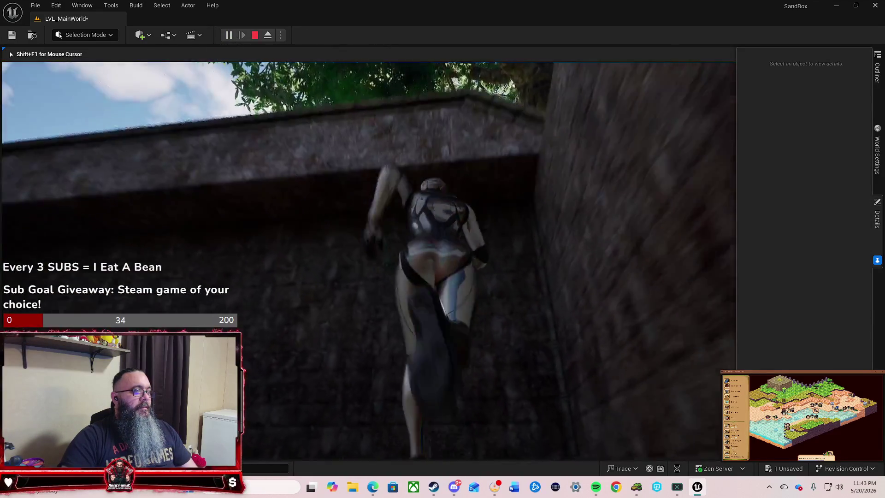
{"action": "key", "text": "space"}
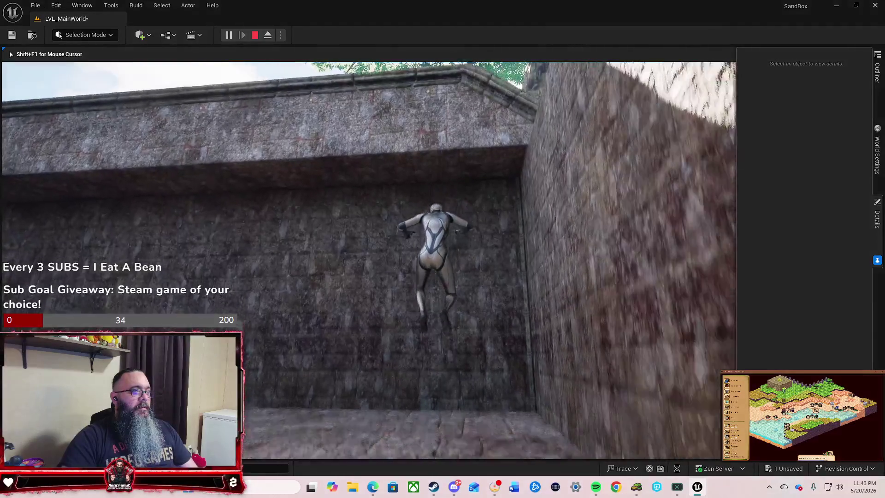
{"action": "key", "text": "w"}
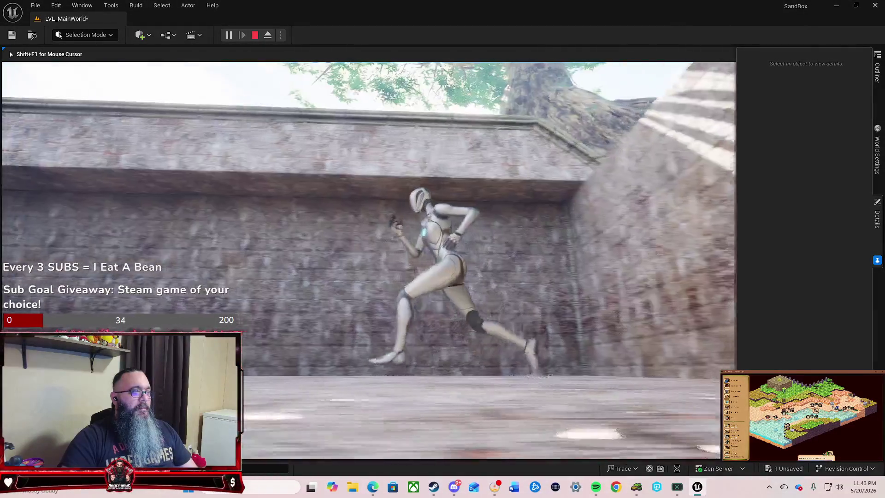
{"action": "key", "text": "w"}
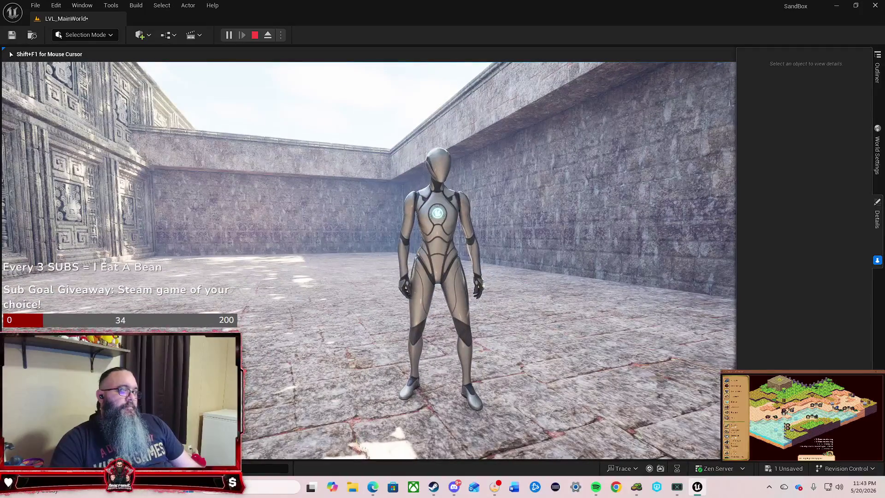
{"action": "key", "text": "Escape"}
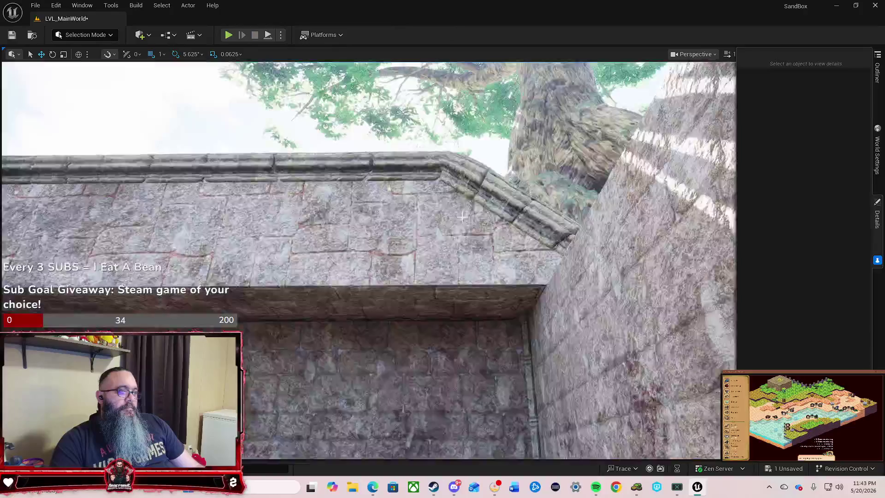
Select the four linear roof pieces along the right room's top wall.
{"action": "key", "text": "e"}
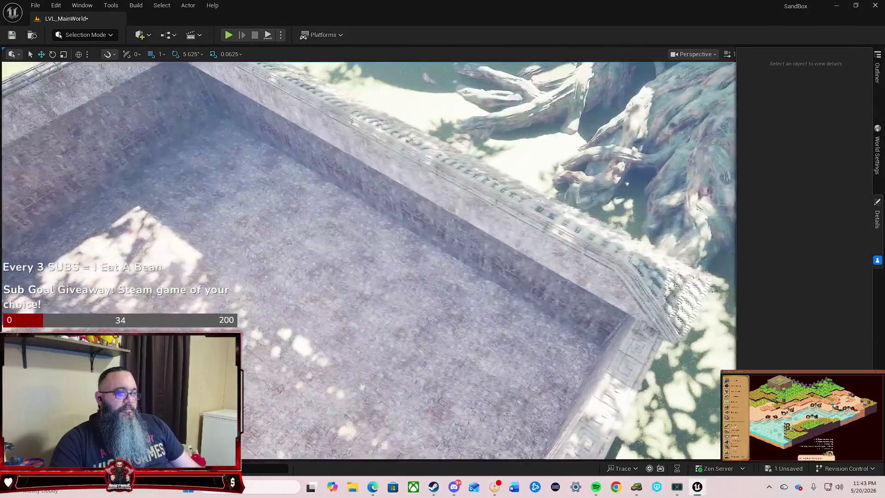
{"action": "key", "text": "s"}
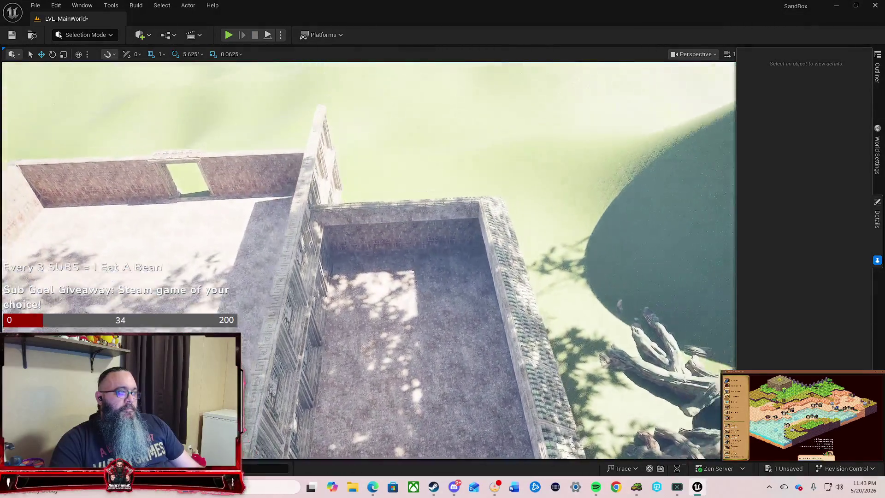
{"action": "key", "text": "w"}
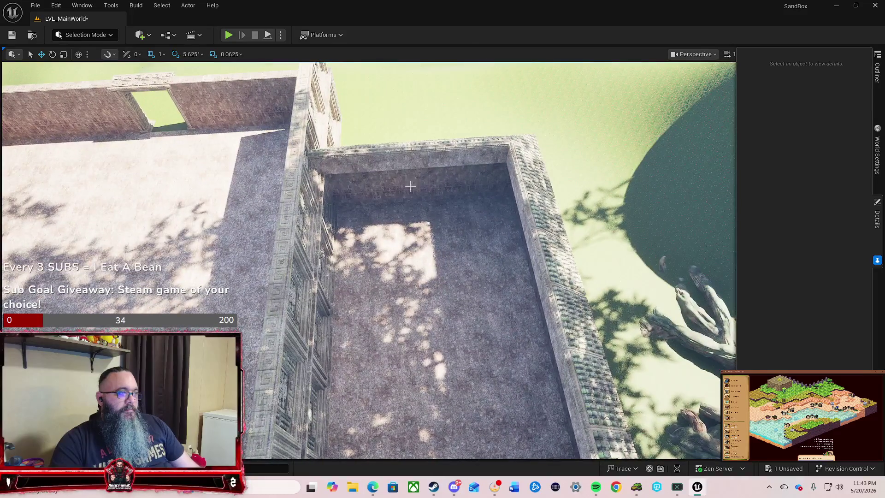
{"action": "left_click", "coordinate": [333, 171]}
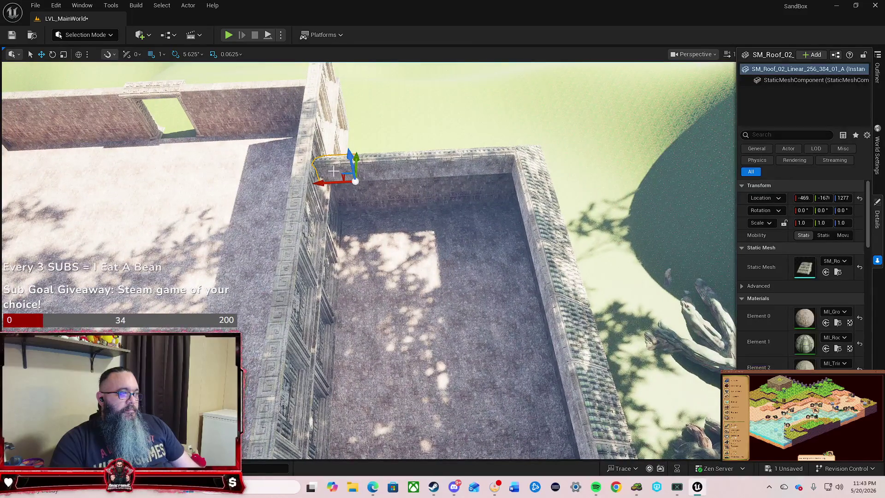
{"action": "left_click", "coordinate": [497, 163]}
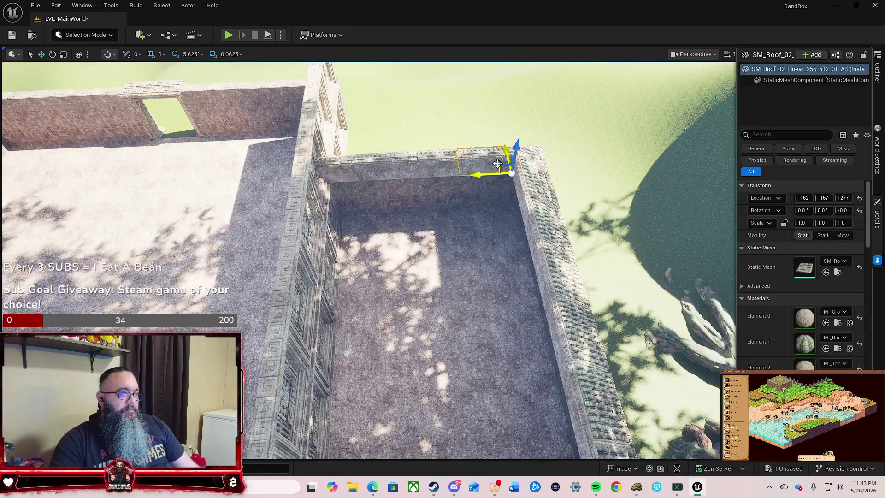
{"action": "left_click", "coordinate": [330, 167]}
{"action": "left_click", "coordinate": [382, 165], "text": "ctrl"}
{"action": "left_click", "coordinate": [436, 162], "text": "ctrl"}
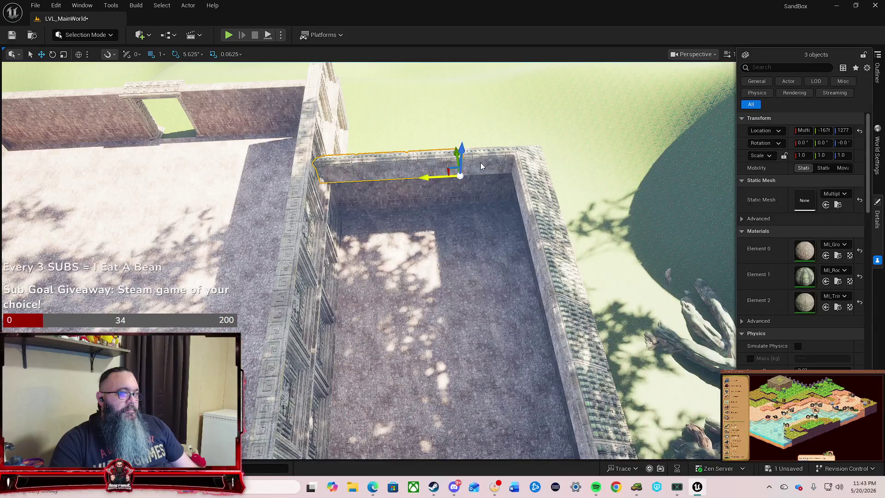
{"action": "left_click", "coordinate": [481, 163], "text": "ctrl"}
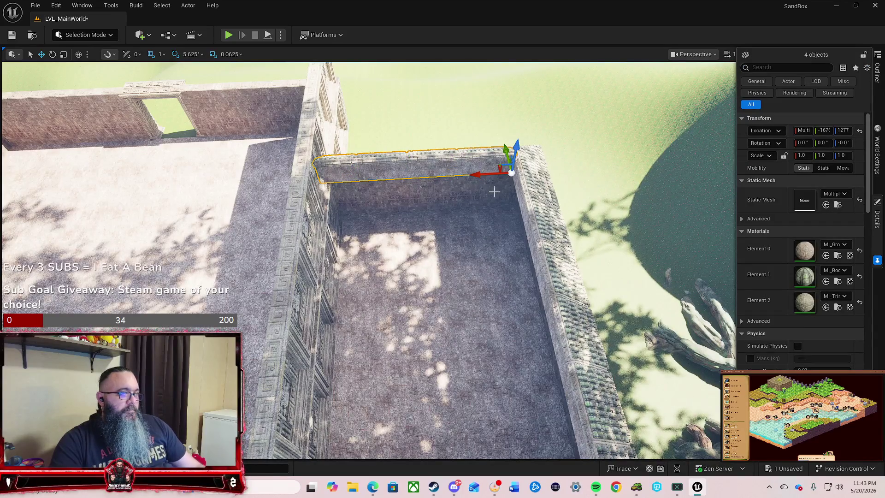
Copy the four pieces, turn them around, and line them up along the bottom wall's top.
{"action": "left_click_drag", "start_coordinate": [507, 151], "coordinate": [545, 351]}
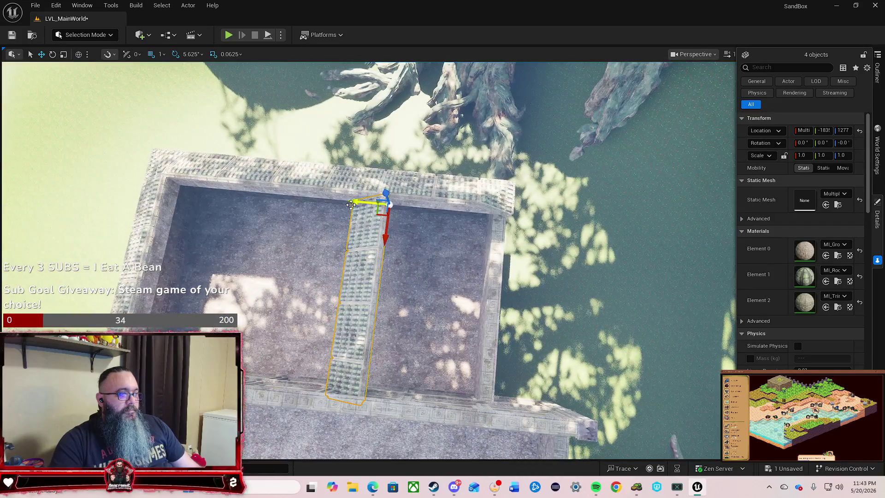
{"action": "key", "text": "e"}
{"action": "mouse_move", "coordinate": [383, 251]}
{"action": "left_mouse_down"}
{"action": "mouse_move", "coordinate": [326, 233]}
{"action": "mouse_move", "coordinate": [355, 159]}
{"action": "mouse_move", "coordinate": [391, 155]}
{"action": "left_mouse_up"}
{"action": "key", "text": "w"}
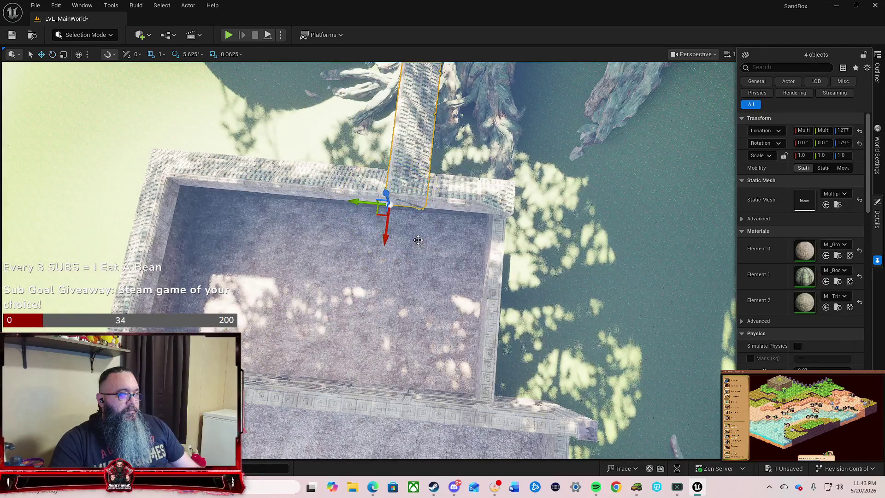
{"action": "mouse_move", "coordinate": [386, 228]}
{"action": "left_mouse_down"}
{"action": "mouse_move", "coordinate": [365, 275]}
{"action": "mouse_move", "coordinate": [362, 395]}
{"action": "left_mouse_up"}
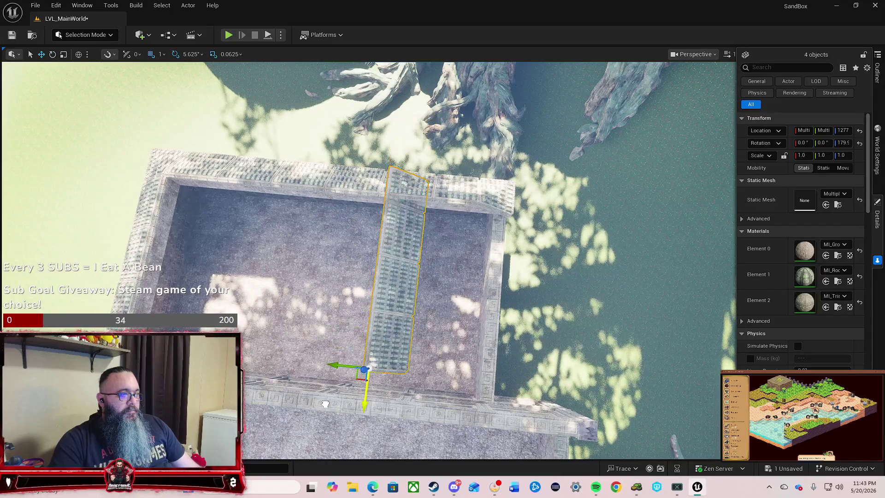
{"action": "mouse_move", "coordinate": [332, 366]}
{"action": "left_mouse_down"}
{"action": "mouse_move", "coordinate": [420, 381]}
{"action": "mouse_move", "coordinate": [443, 369]}
{"action": "mouse_move", "coordinate": [516, 360]}
{"action": "mouse_move", "coordinate": [530, 341]}
{"action": "mouse_move", "coordinate": [507, 313]}
{"action": "mouse_move", "coordinate": [388, 235]}
{"action": "mouse_move", "coordinate": [528, 256]}
{"action": "mouse_move", "coordinate": [443, 252]}
{"action": "left_mouse_up"}
{"action": "mouse_move", "coordinate": [339, 258]}
{"action": "left_mouse_down"}
{"action": "mouse_move", "coordinate": [339, 277]}
{"action": "mouse_move", "coordinate": [321, 276]}
{"action": "mouse_move", "coordinate": [321, 300]}
{"action": "left_mouse_up"}
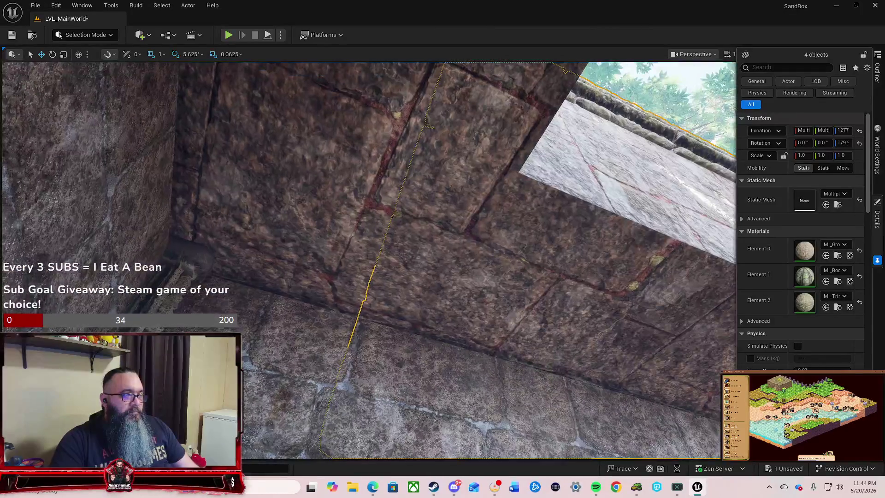
{"action": "key", "text": "w"}
{"action": "key", "text": "f"}
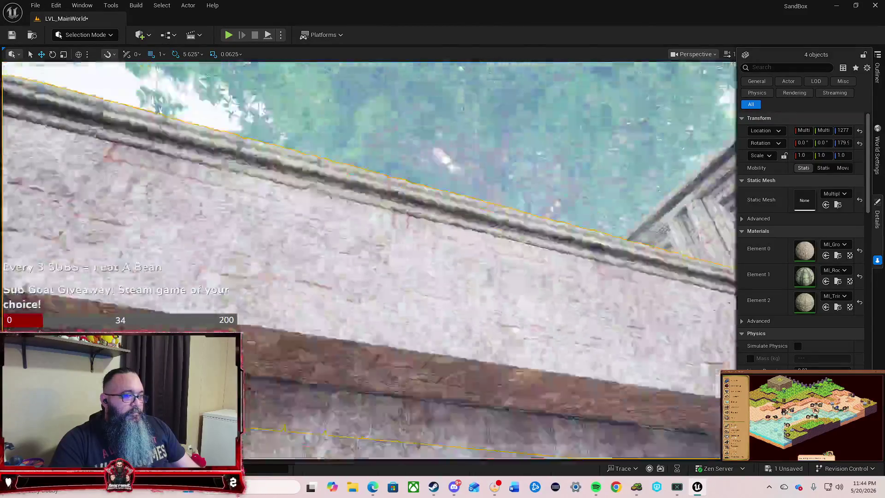
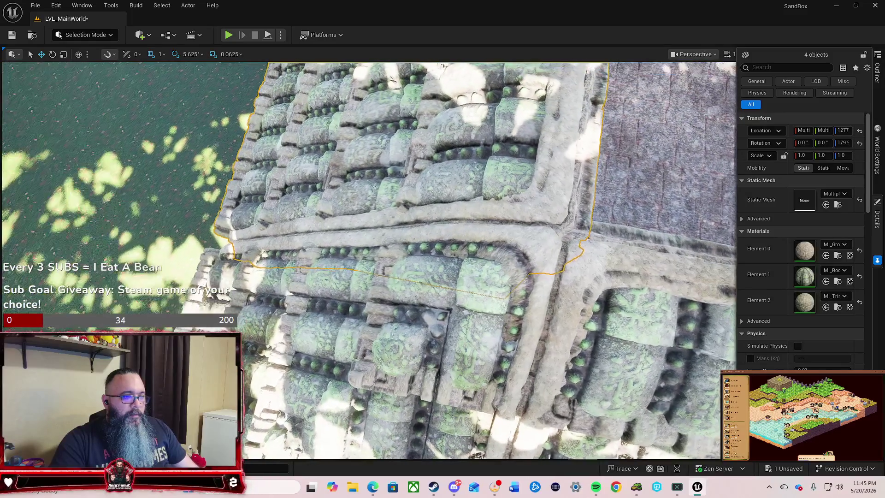
Move one roof tile from the wall top down below the wall near the courtyard corner.
{"action": "key", "text": "Escape"}
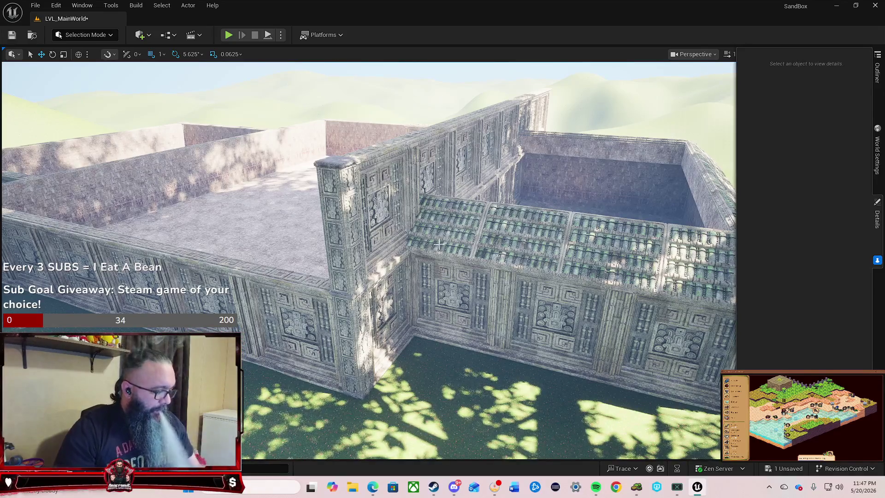
{"action": "mouse_move", "coordinate": [476, 253]}
{"action": "left_mouse_down"}
{"action": "mouse_move", "coordinate": [481, 217]}
{"action": "mouse_move", "coordinate": [482, 265]}
{"action": "mouse_move", "coordinate": [480, 244]}
{"action": "mouse_move", "coordinate": [452, 244]}
{"action": "mouse_move", "coordinate": [441, 233]}
{"action": "left_mouse_up"}
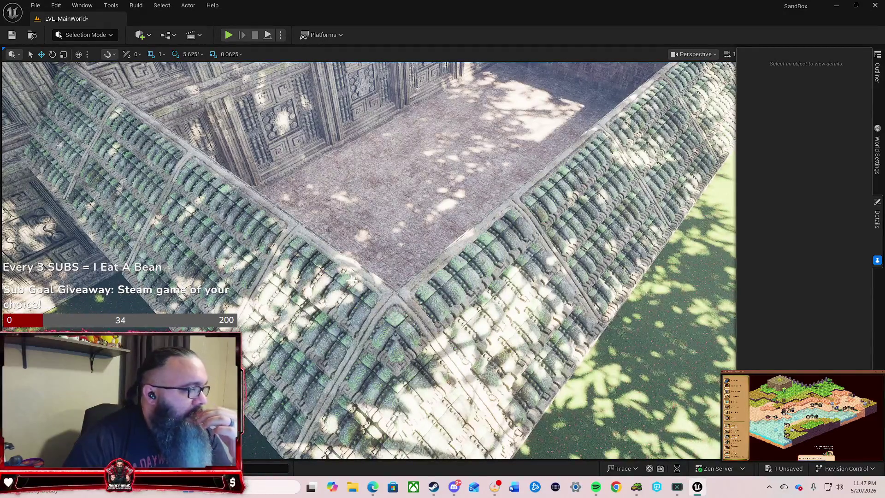
{"action": "mouse_move", "coordinate": [351, 279]}
{"action": "left_mouse_down"}
{"action": "mouse_move", "coordinate": [350, 264]}
{"action": "mouse_move", "coordinate": [318, 253]}
{"action": "mouse_move", "coordinate": [350, 201]}
{"action": "left_mouse_up"}
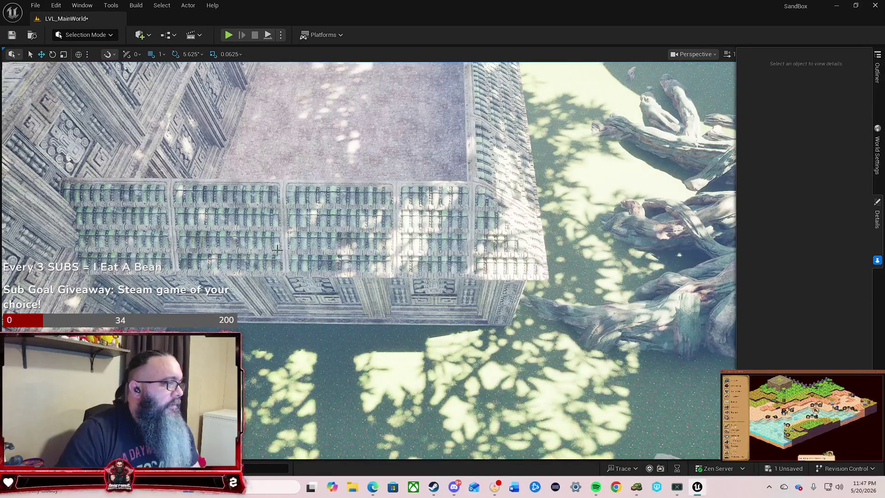
{"action": "left_click", "coordinate": [422, 226]}
{"action": "left_click_drag", "start_coordinate": [394, 187], "coordinate": [381, 312]}
Select the row of three roof tiles and slide them together along the top of the wall.
{"action": "left_click", "coordinate": [349, 244]}
{"action": "left_click", "coordinate": [231, 234], "text": "ctrl"}
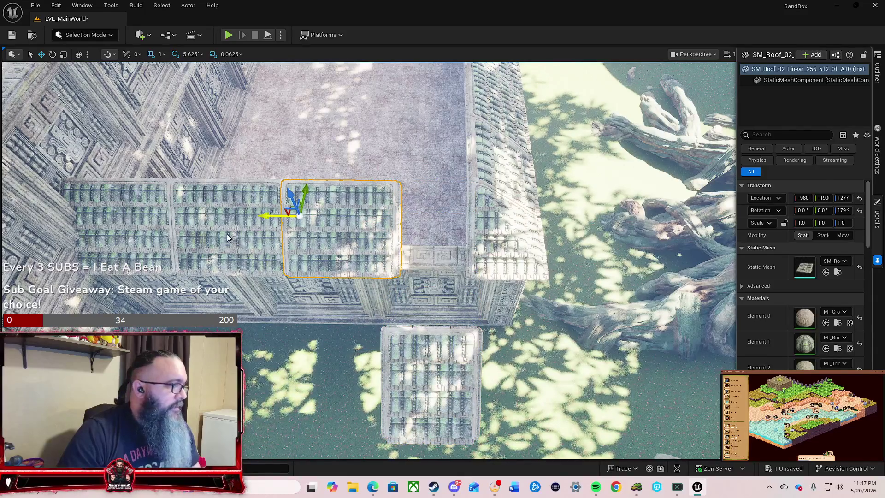
{"action": "left_click", "coordinate": [138, 223], "text": "ctrl"}
{"action": "left_click_drag", "start_coordinate": [63, 213], "coordinate": [133, 212]}
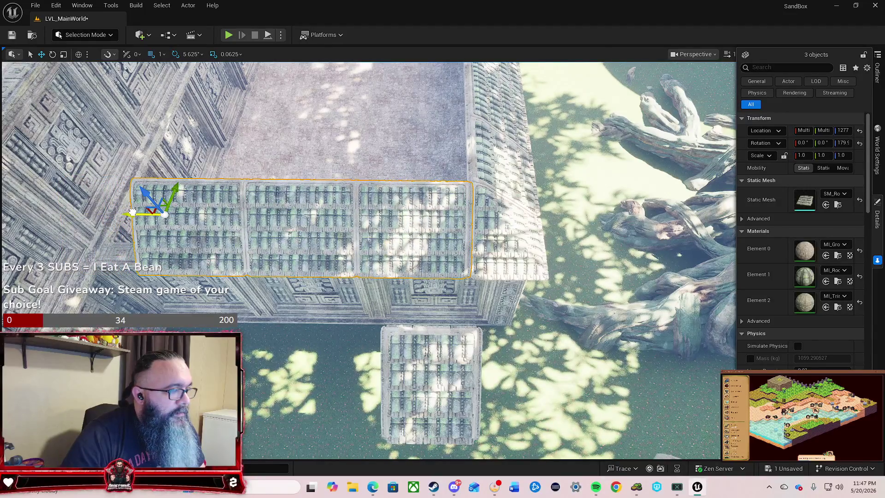
{"action": "scroll", "coordinate": [132, 212], "scroll_direction": "up", "scroll_amount": 10}
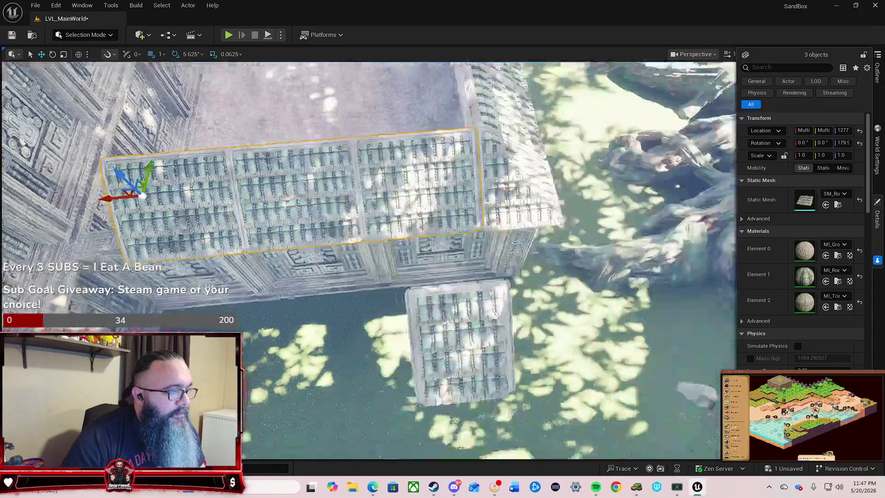
{"action": "scroll", "coordinate": [133, 212], "scroll_direction": "up", "scroll_amount": 5}
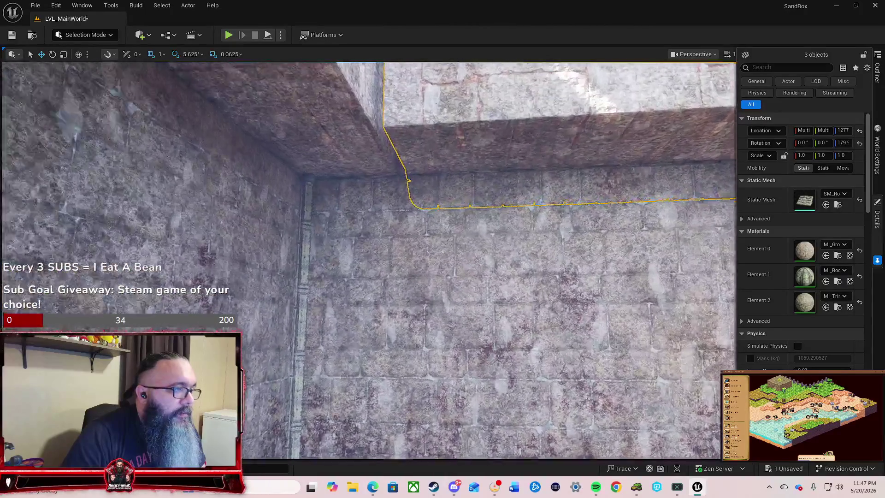
{"action": "scroll", "coordinate": [267, 170], "scroll_direction": "down", "scroll_amount": 5}
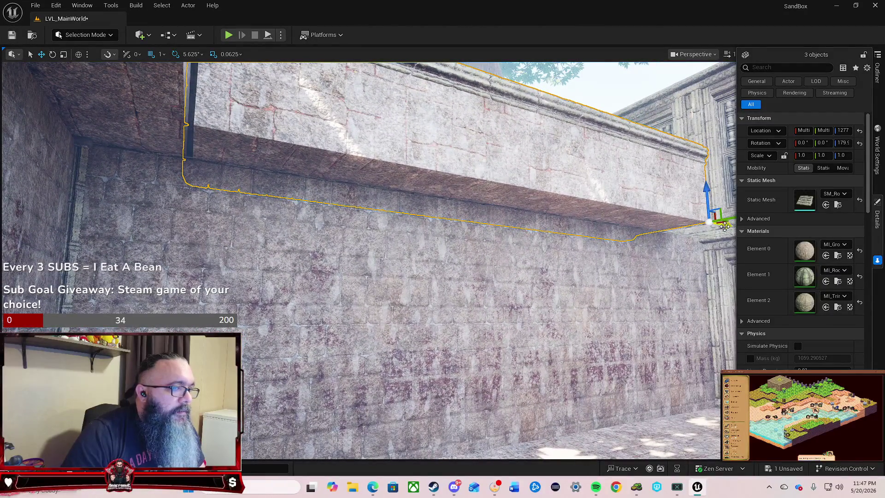
{"action": "left_click_drag", "start_coordinate": [725, 225], "coordinate": [722, 227]}
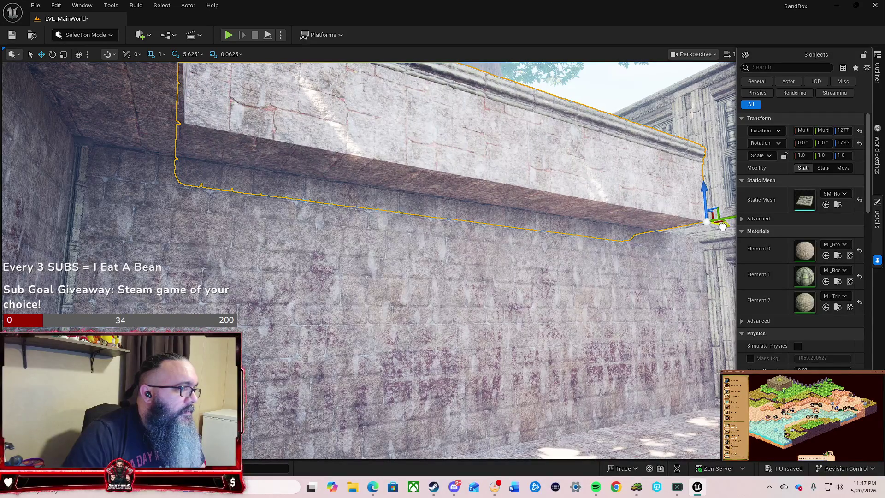
{"action": "left_click_drag", "start_coordinate": [410, 314], "coordinate": [410, 313]}
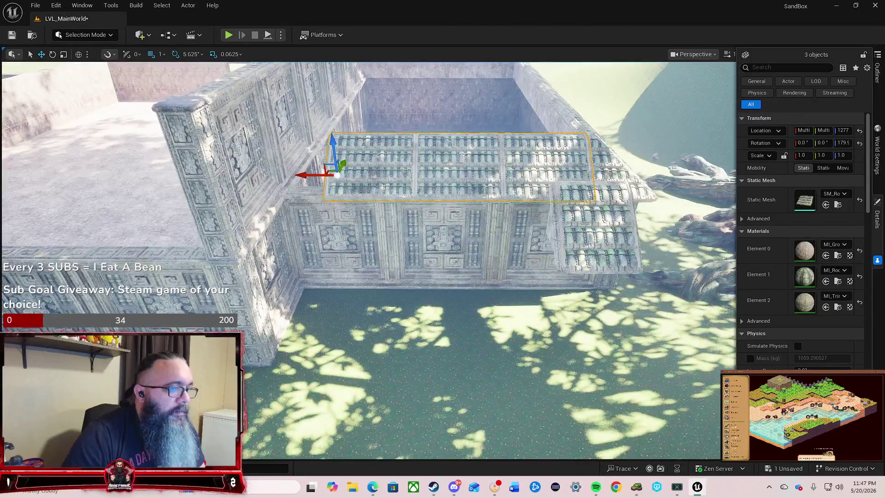
Slide one SM_Roof_02 tile to the wall's left end, fine-tuning it flush against the carved corner.
{"action": "left_click", "coordinate": [601, 257]}
{"action": "mouse_move", "coordinate": [517, 231]}
{"action": "left_mouse_down"}
{"action": "mouse_move", "coordinate": [260, 221]}
{"action": "mouse_move", "coordinate": [307, 160]}
{"action": "mouse_move", "coordinate": [414, 184]}
{"action": "left_mouse_up"}
{"action": "mouse_move", "coordinate": [503, 142]}
{"action": "left_mouse_down"}
{"action": "mouse_move", "coordinate": [515, 161]}
{"action": "mouse_move", "coordinate": [475, 160]}
{"action": "left_mouse_up"}
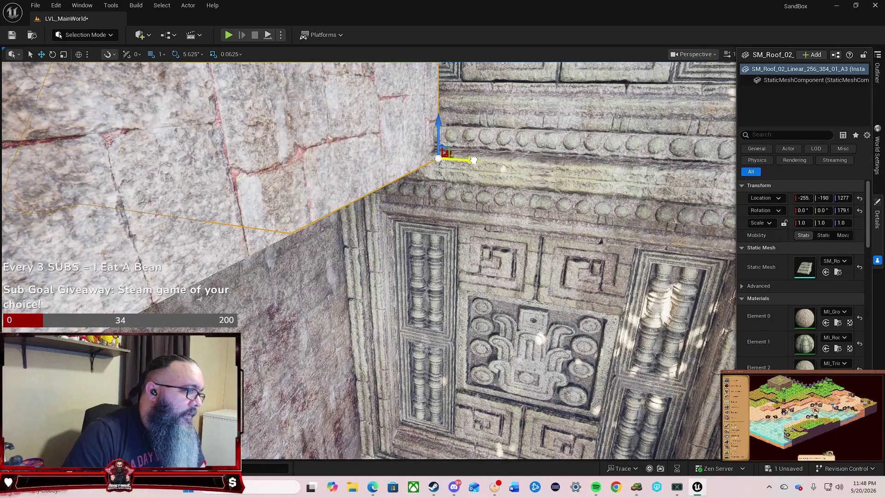
{"action": "mouse_move", "coordinate": [474, 160]}
{"action": "left_mouse_down"}
{"action": "mouse_move", "coordinate": [369, 175]}
{"action": "mouse_move", "coordinate": [453, 229]}
{"action": "left_mouse_up"}
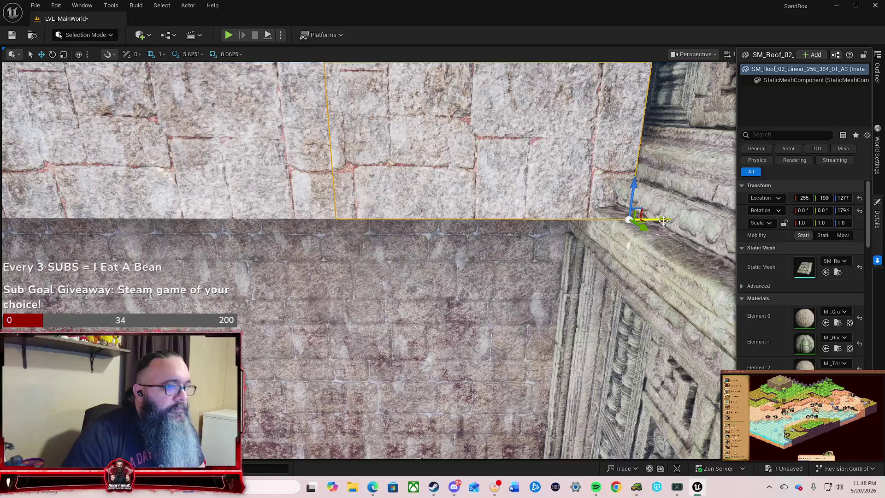
{"action": "left_click_drag", "start_coordinate": [665, 222], "coordinate": [703, 217]}
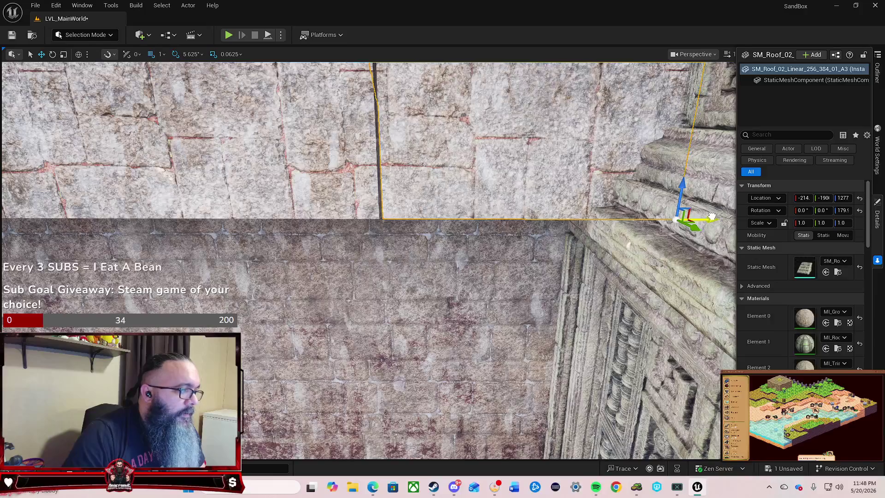
{"action": "left_click_drag", "start_coordinate": [711, 216], "coordinate": [710, 217]}
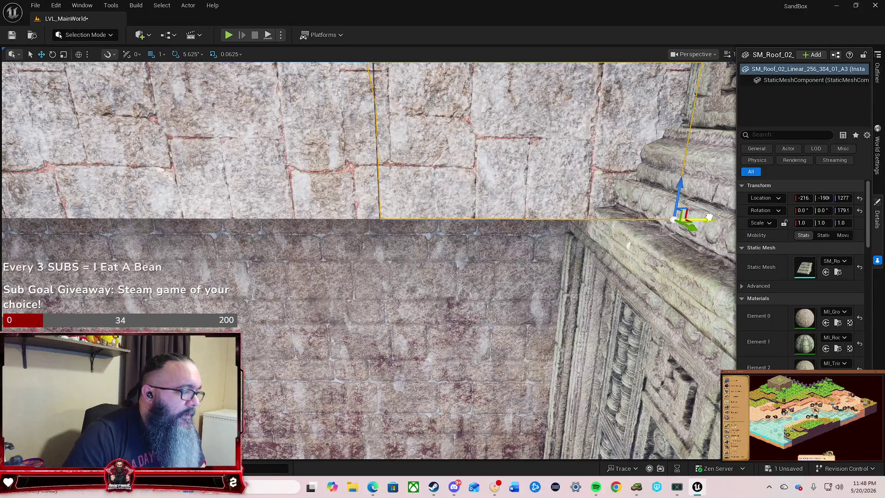
{"action": "key", "text": "Escape"}
{"action": "left_click_drag", "start_coordinate": [467, 310], "coordinate": [467, 447]}
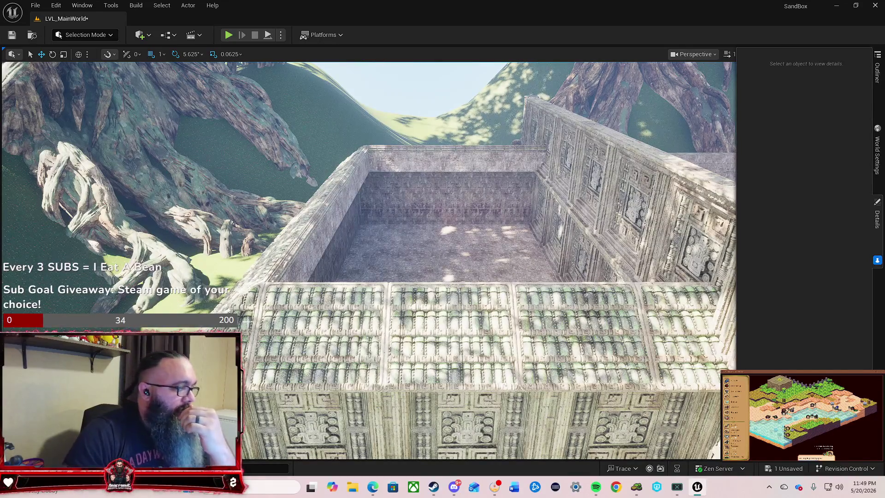
{"action": "key", "text": "ctrl+space"}
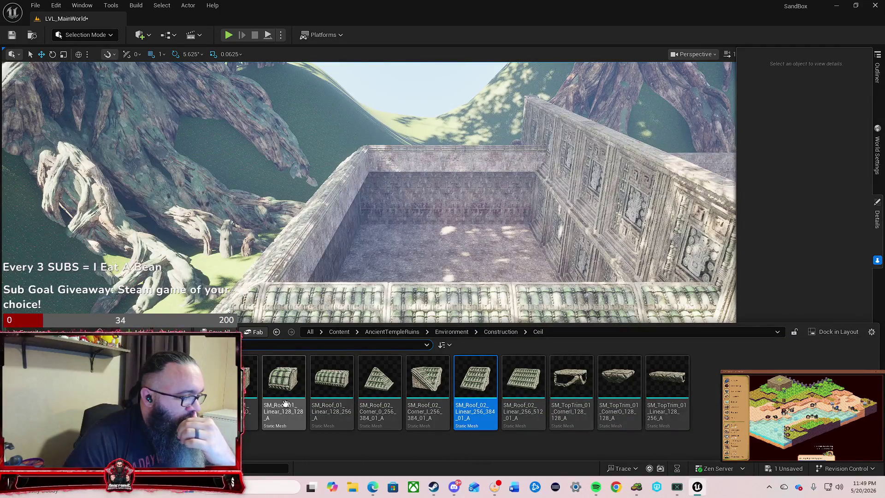
Place SM_Roof_01_Corner at the tiled roof's end, rotated 90° on Z to match.
{"action": "mouse_move", "coordinate": [476, 380]}
{"action": "left_mouse_down"}
{"action": "mouse_move", "coordinate": [269, 268]}
{"action": "mouse_move", "coordinate": [273, 235]}
{"action": "mouse_move", "coordinate": [358, 284]}
{"action": "mouse_move", "coordinate": [446, 209]}
{"action": "left_mouse_up"}
{"action": "key", "text": "e"}
{"action": "key", "text": "w"}
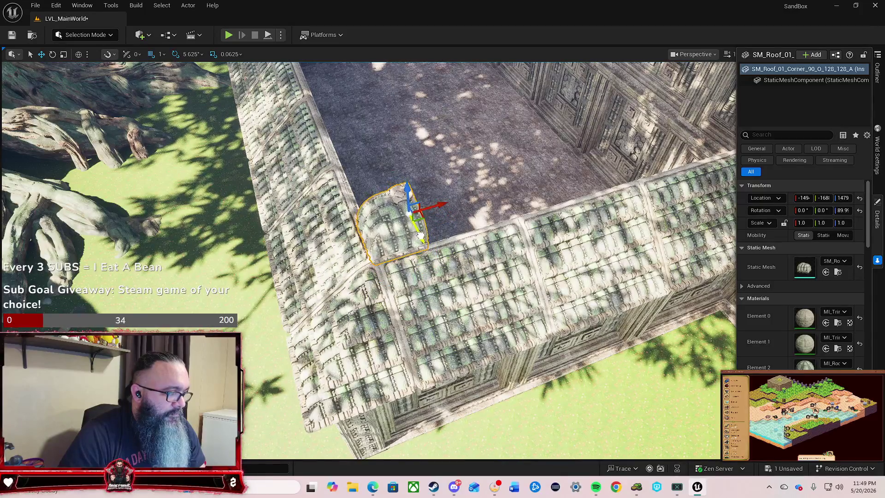
{"action": "left_click", "coordinate": [440, 206]}
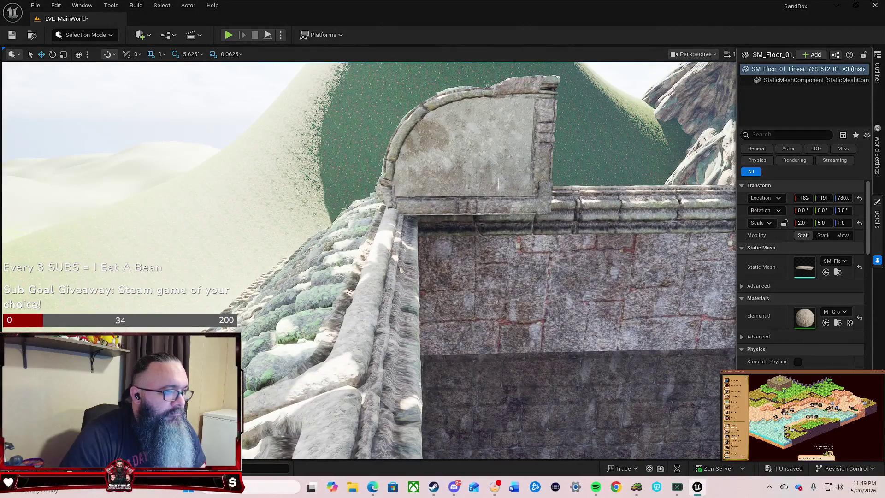
{"action": "left_click", "coordinate": [475, 188]}
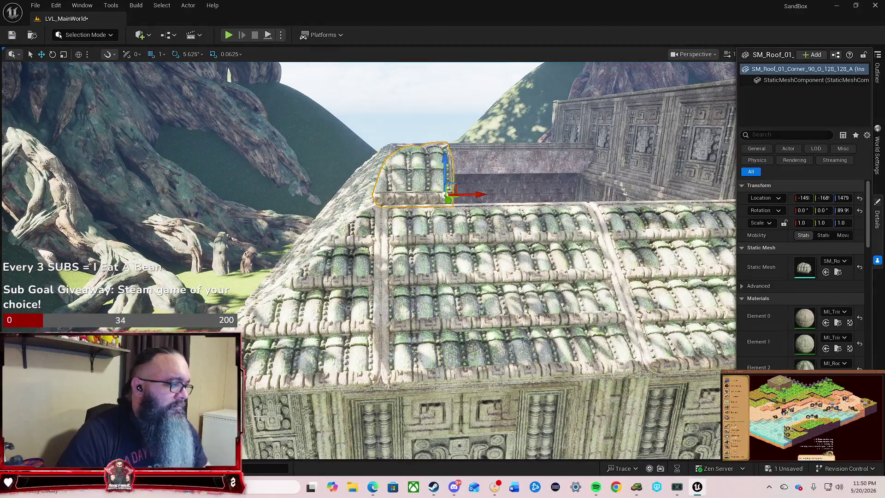
{"action": "key", "text": "ctrl+space"}
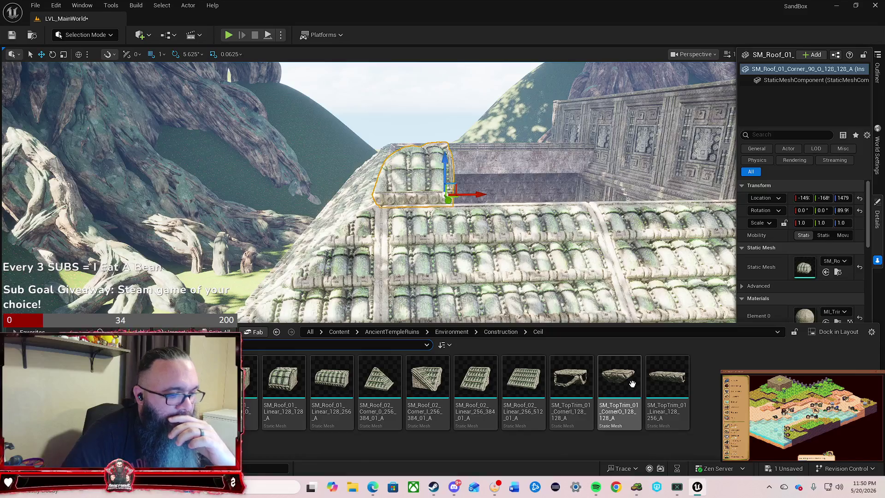
{"action": "left_click_drag", "start_coordinate": [674, 193], "coordinate": [591, 250]}
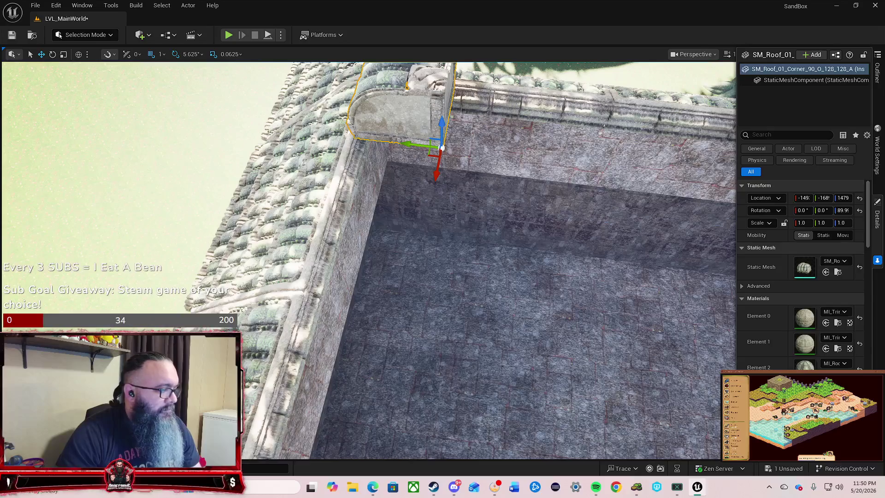
{"action": "key", "text": "ctrl+space"}
{"action": "left_click_drag", "start_coordinate": [618, 397], "coordinate": [517, 155]}
{"action": "mouse_move", "coordinate": [608, 157]}
{"action": "left_mouse_down"}
{"action": "mouse_move", "coordinate": [443, 165]}
{"action": "mouse_move", "coordinate": [456, 169]}
{"action": "left_mouse_up"}
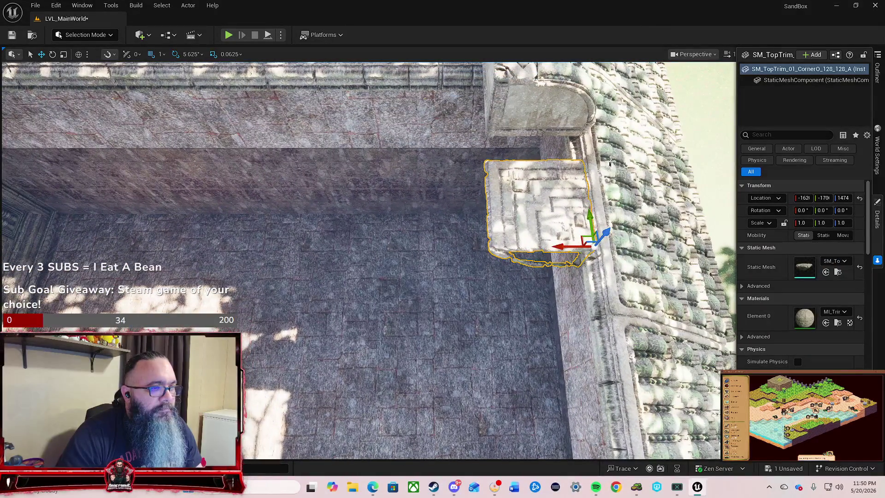
{"action": "left_click_drag", "start_coordinate": [548, 246], "coordinate": [230, 252]}
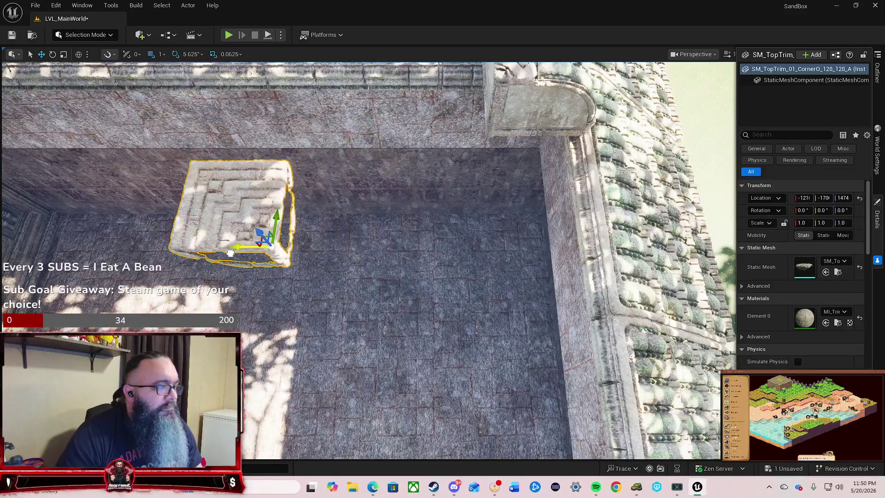
{"action": "left_click_drag", "start_coordinate": [355, 225], "coordinate": [323, 217]}
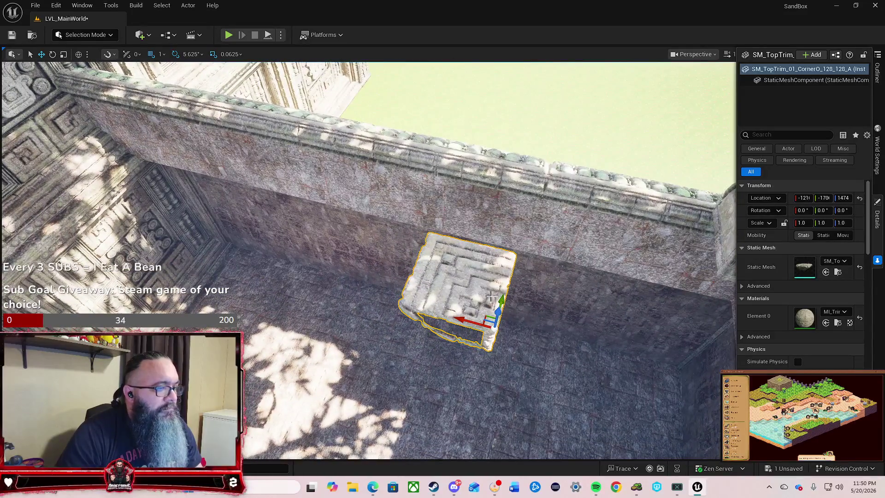
{"action": "mouse_move", "coordinate": [346, 254]}
{"action": "left_mouse_down"}
{"action": "mouse_move", "coordinate": [346, 198]}
{"action": "mouse_move", "coordinate": [415, 185]}
{"action": "mouse_move", "coordinate": [387, 187]}
{"action": "mouse_move", "coordinate": [387, 221]}
{"action": "mouse_move", "coordinate": [387, 175]}
{"action": "mouse_move", "coordinate": [364, 159]}
{"action": "mouse_move", "coordinate": [375, 221]}
{"action": "left_mouse_up"}
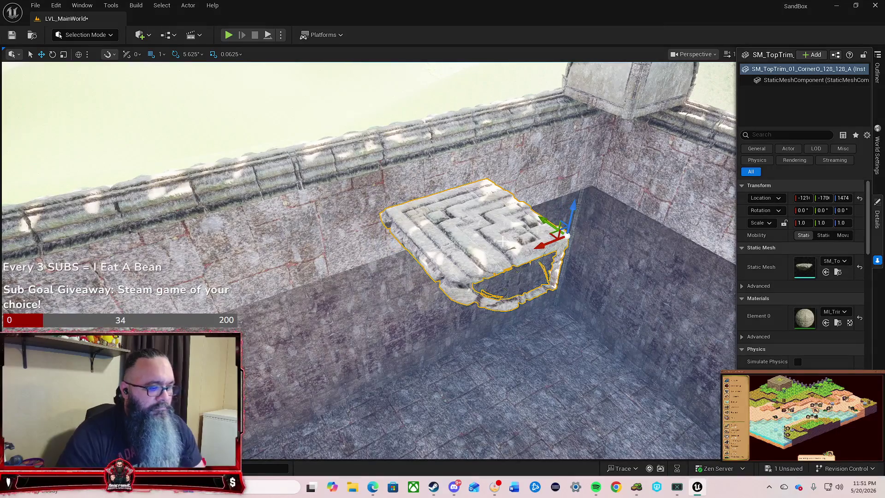
{"action": "key", "text": "Delete"}
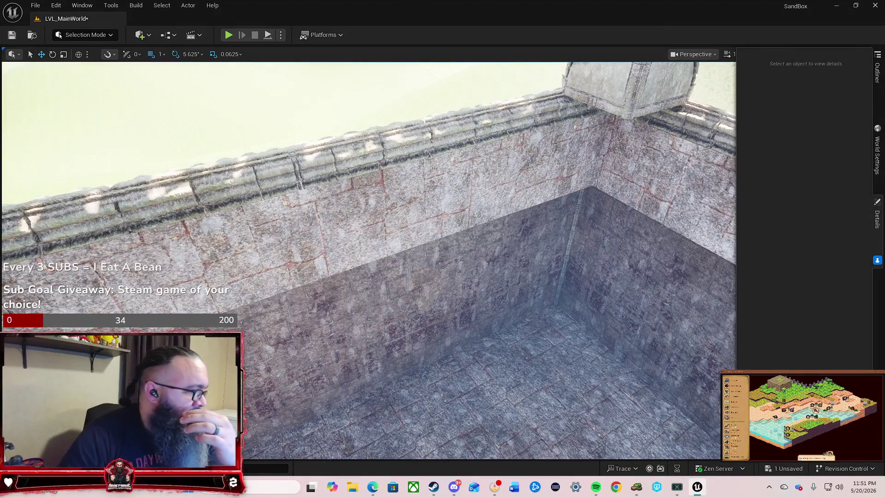